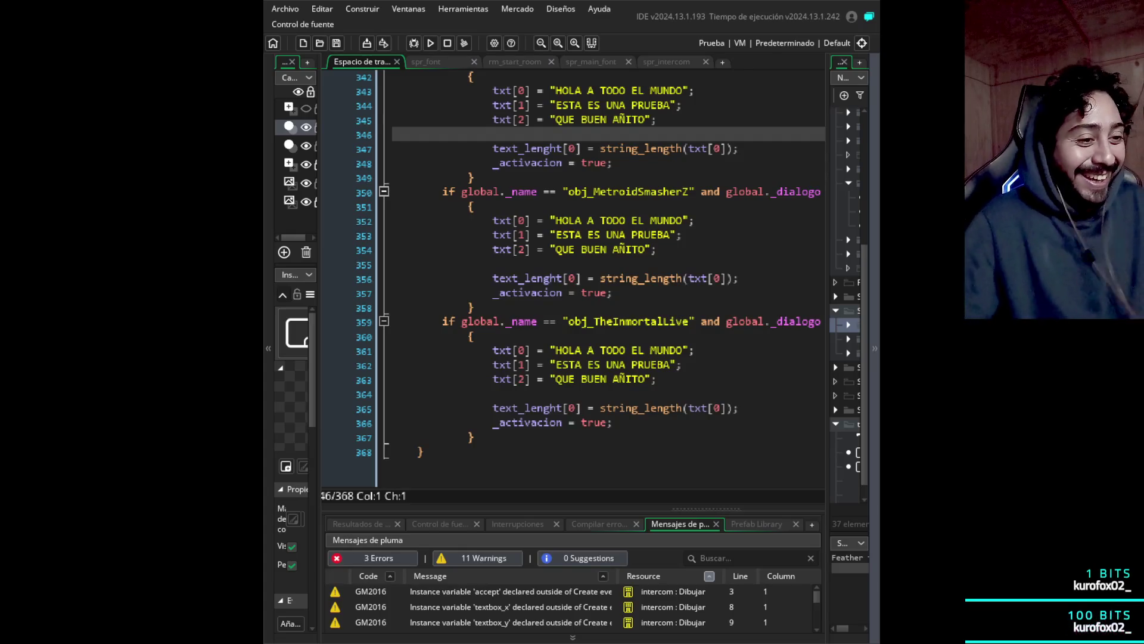
- Replace 'HOLA A TODO EL MUNDO' on line 343 with '¡¡¡RODELAAA!!!'
left_click(393, 264)
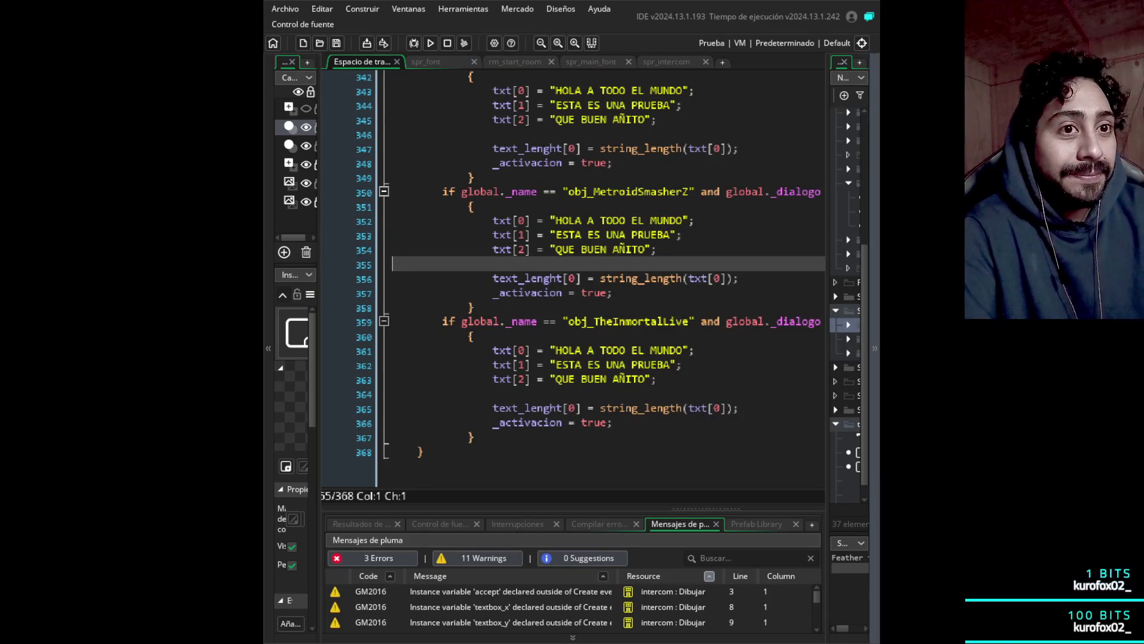
left_click_drag(683, 90, 557, 91)
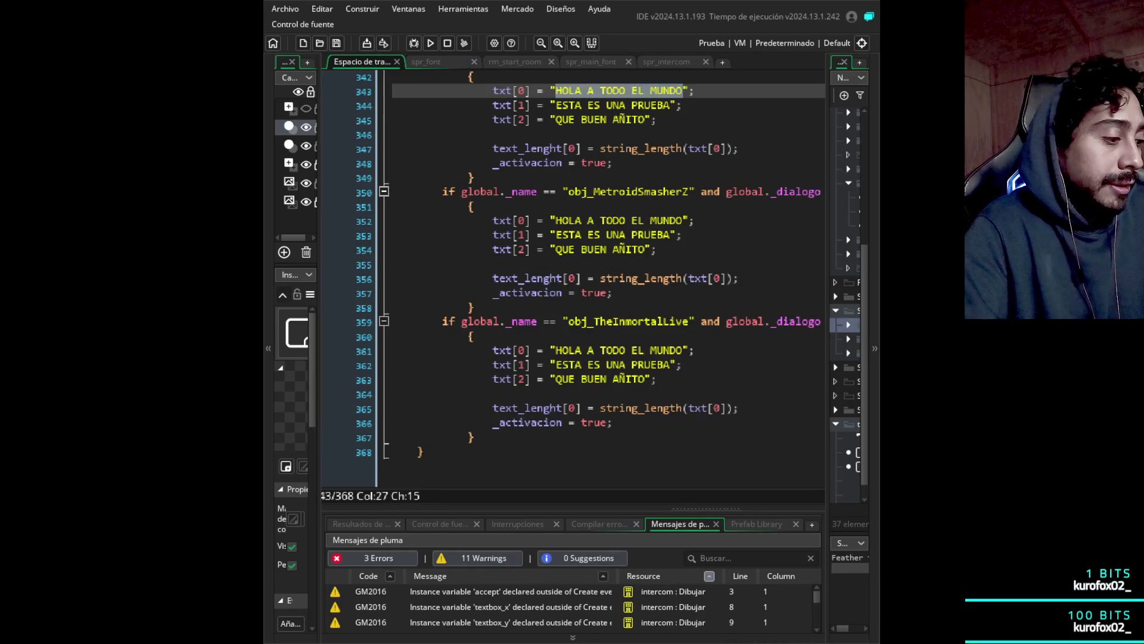
type("RODE")
type("LIO")
key("BackSpace")
key("BackSpace")
key("BackSpace")
type("L")
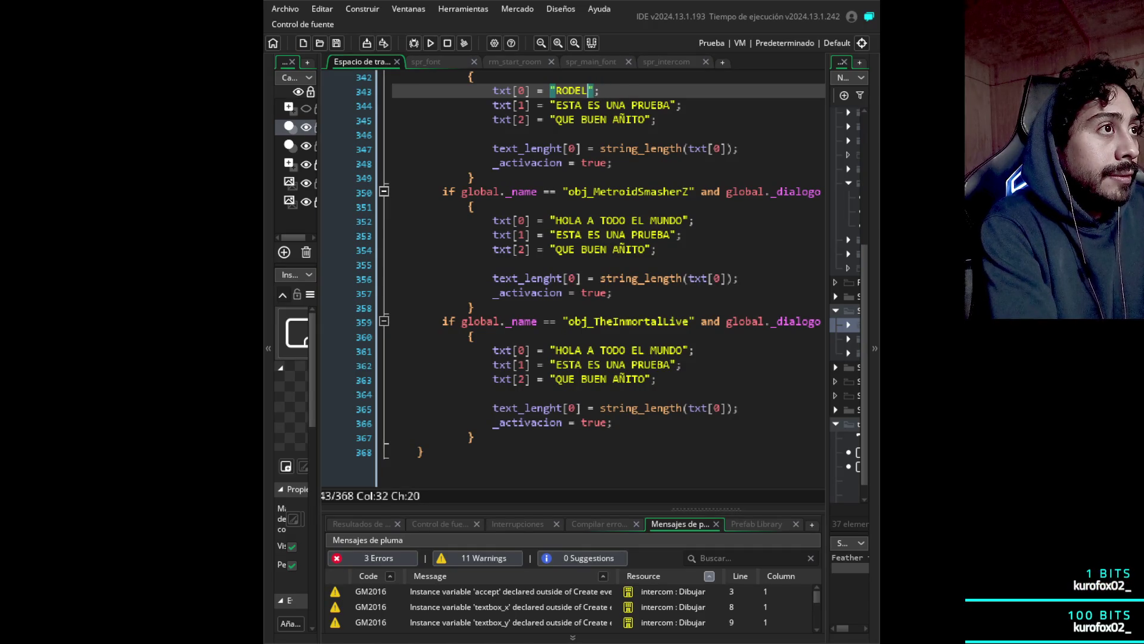
type("AAA!")
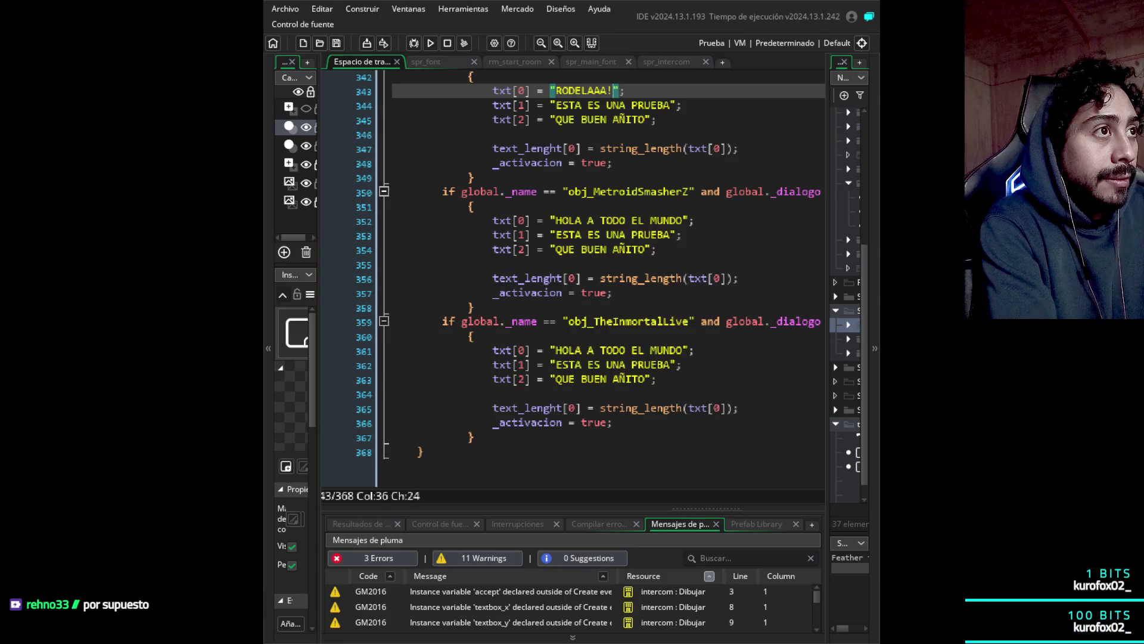
key("ctrl+Left")
key("ctrl+Left")
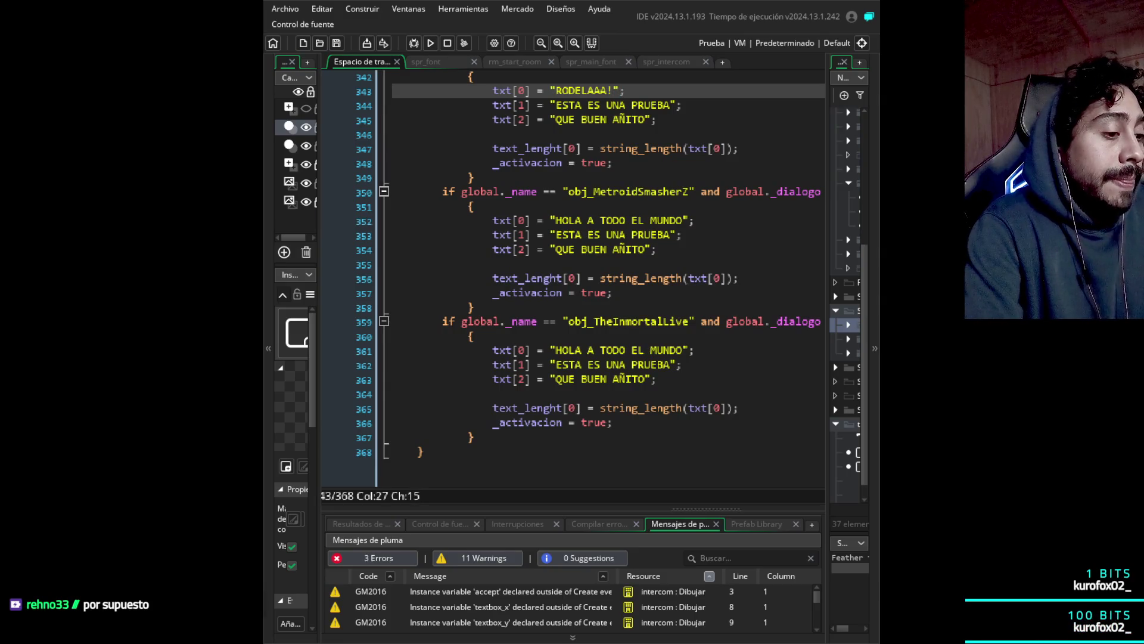
type("¡")
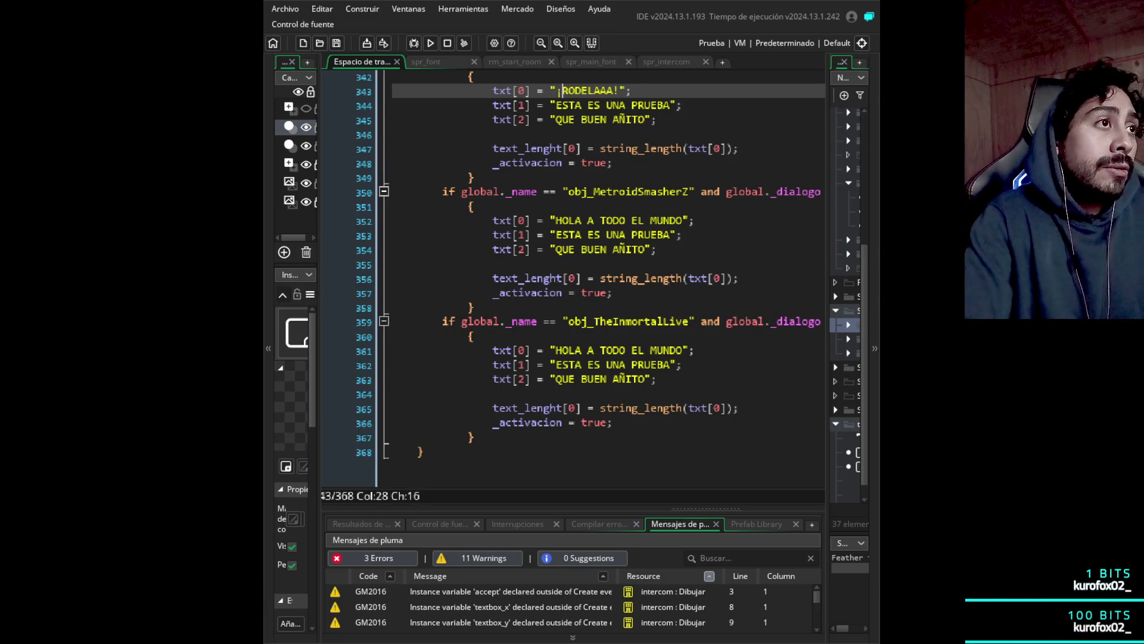
left_click(556, 90)
type("¡")
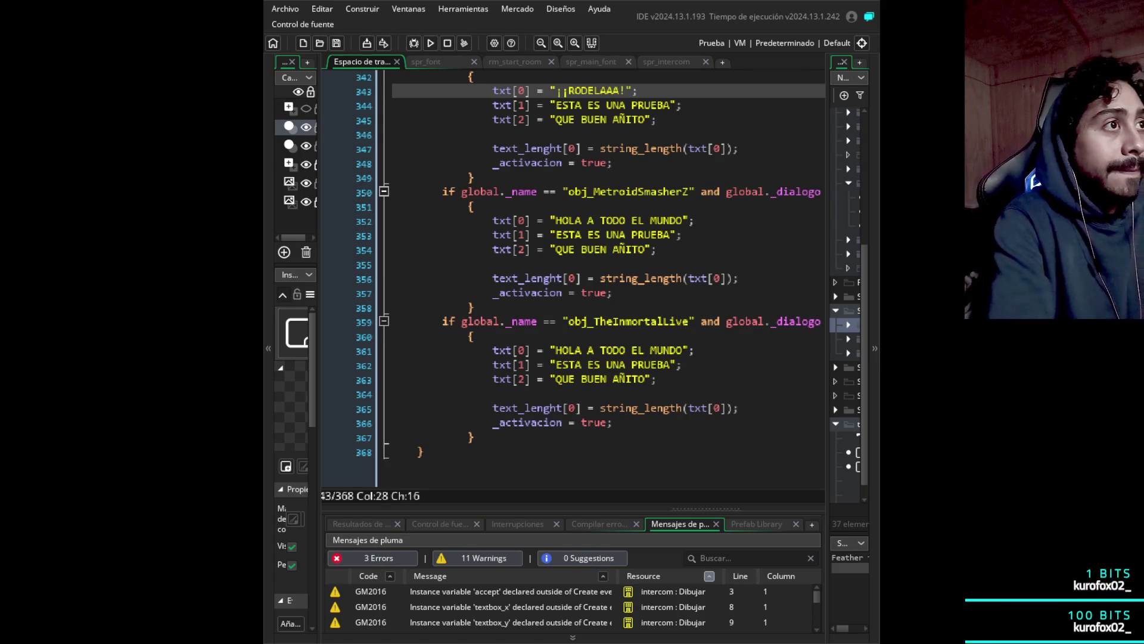
type("¡")
key("Right")
key("Right")
key("Right")
type("!!")
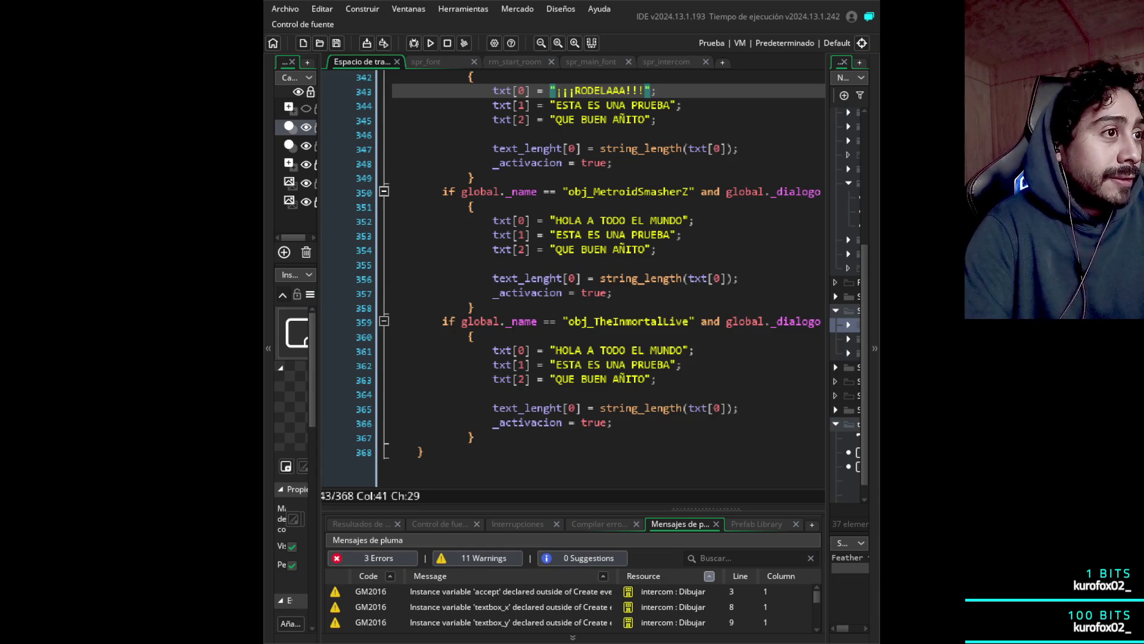
left_click(683, 393)
left_click(683, 364)
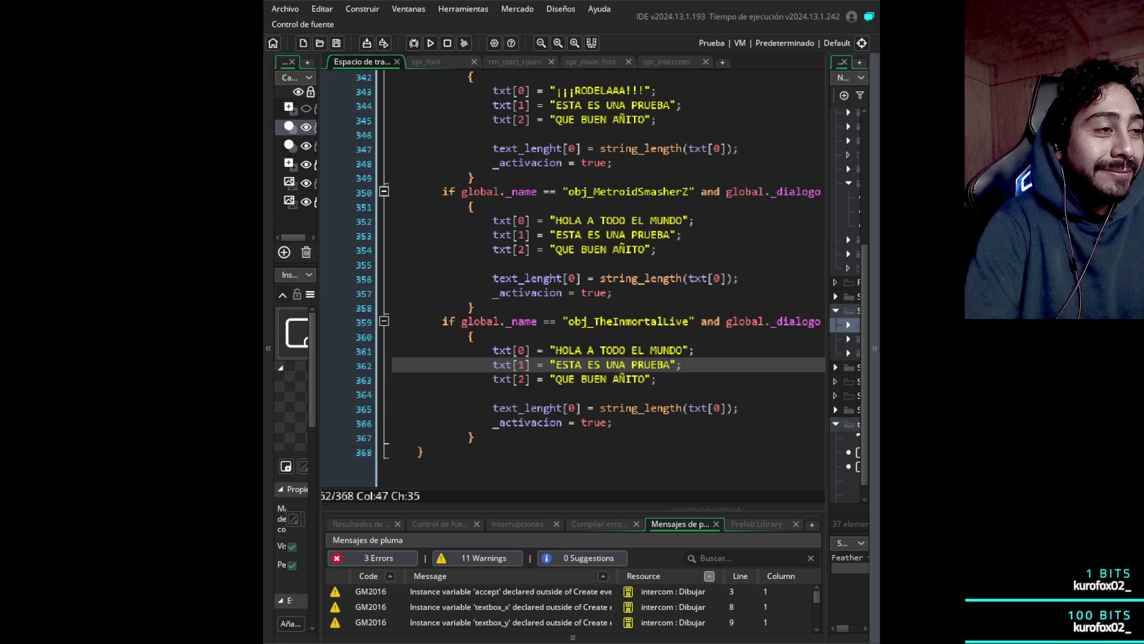
left_click(423, 451)
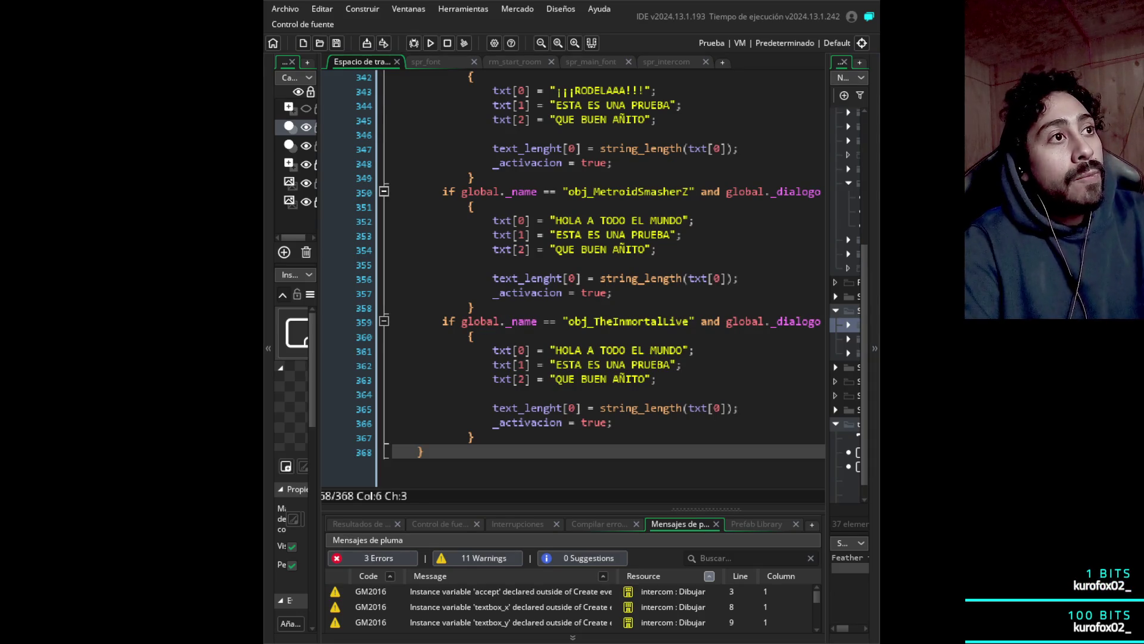
- Select the 'ESTA ES UNA PRUEBA' text on line 344
left_click_drag(671, 105, 555, 105)
type("WAAAA")
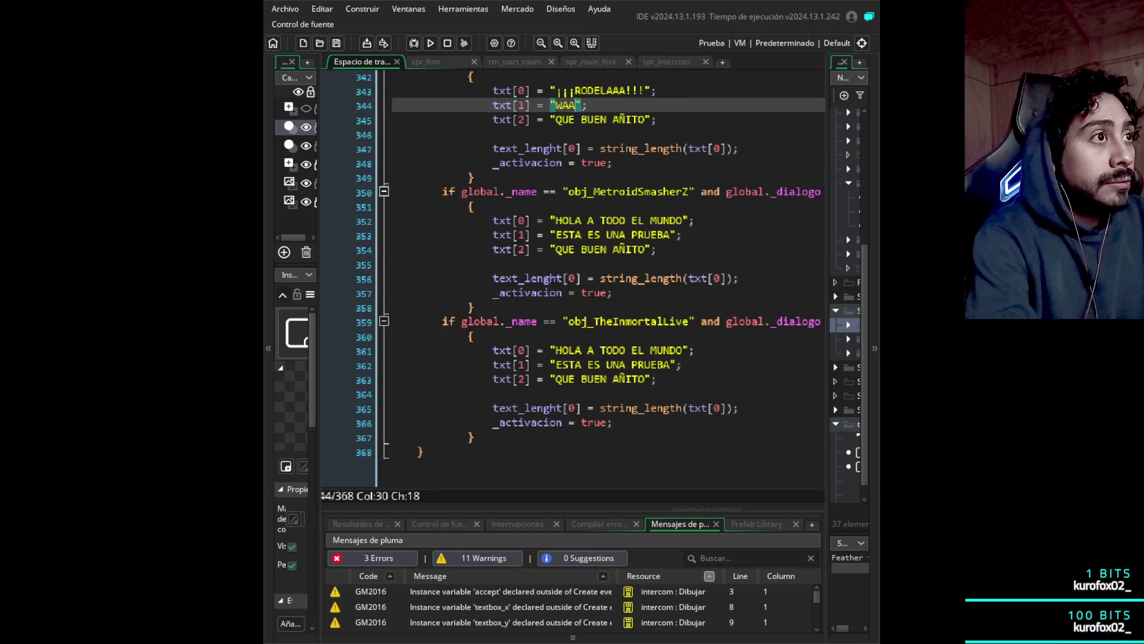
type("A-HOOOO")
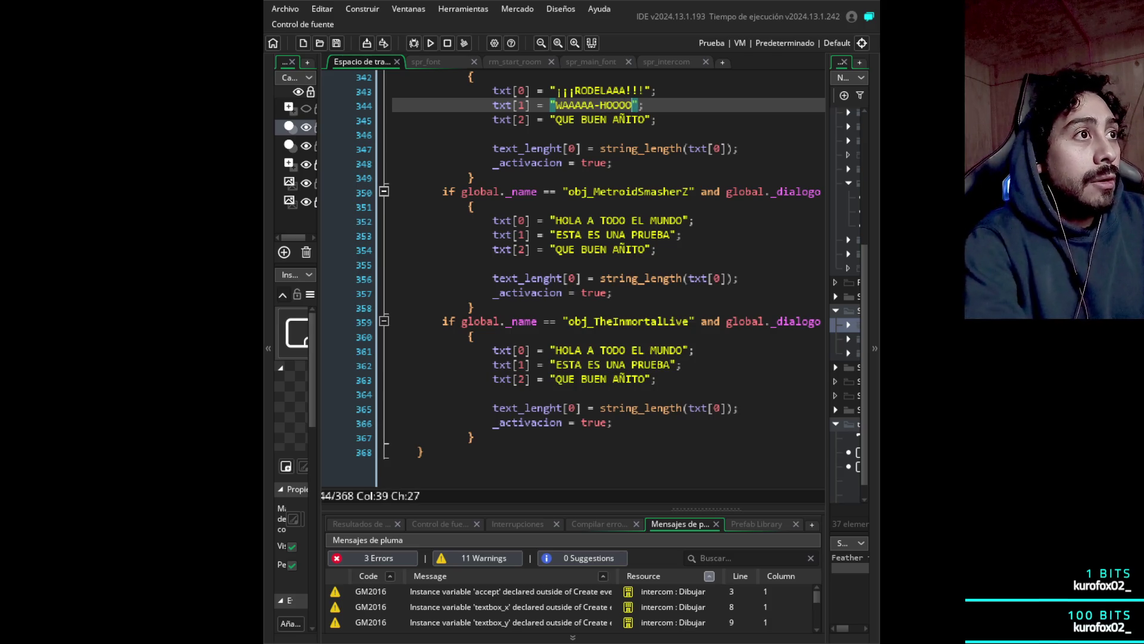
type("O")
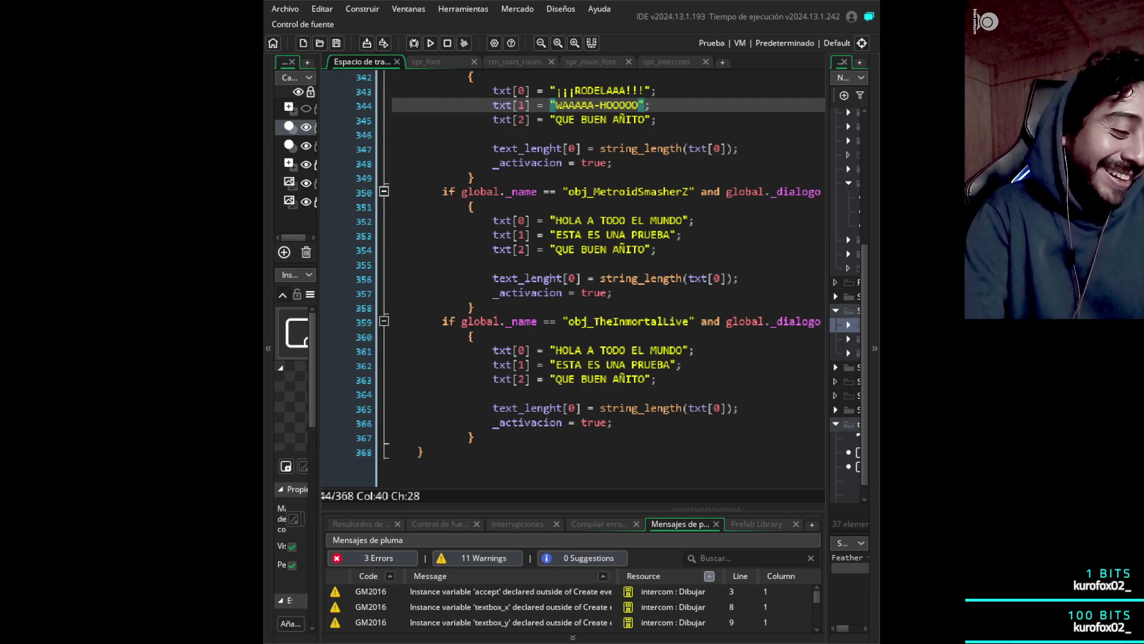
key("Left")
key("Left")
key("Left")
key("Left")
key("Left")
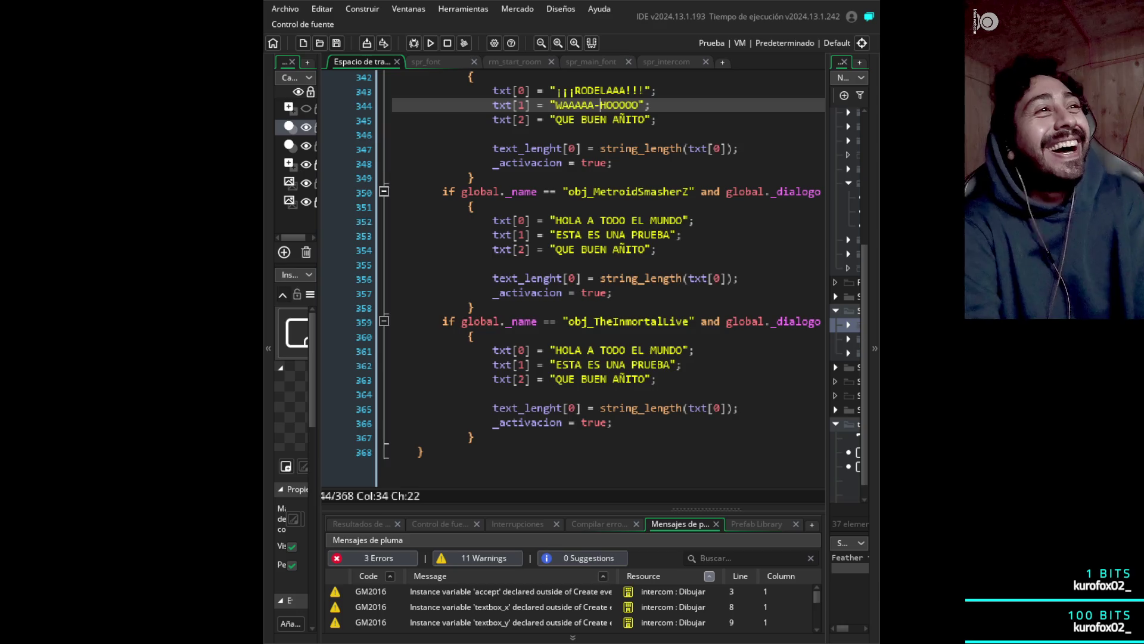
key("shift+Left")
key("shift+Left")
key("shift+Left")
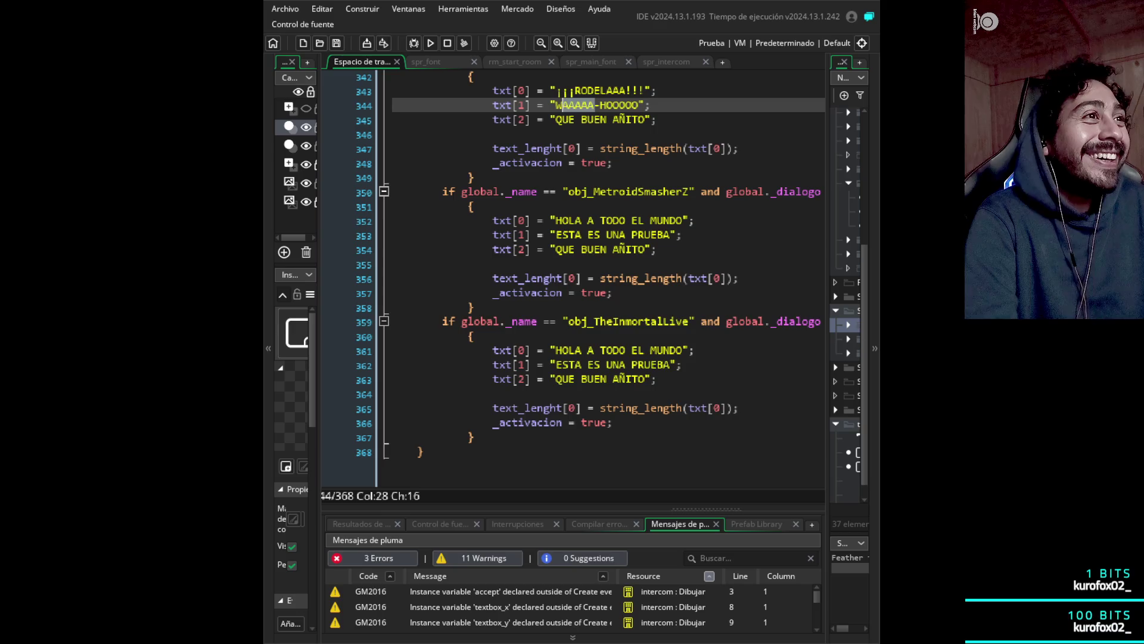
key("Right")
key("Right")
key("Right")
key("shift+Left")
key("shift+Left")
key("shift+Left")
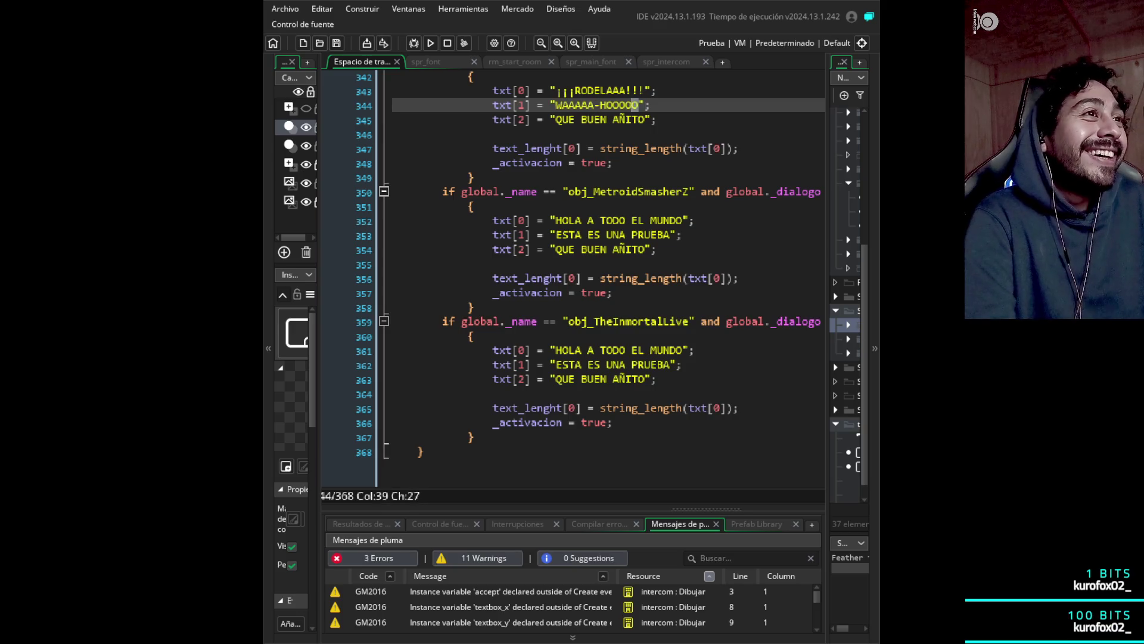
key("shift+Left")
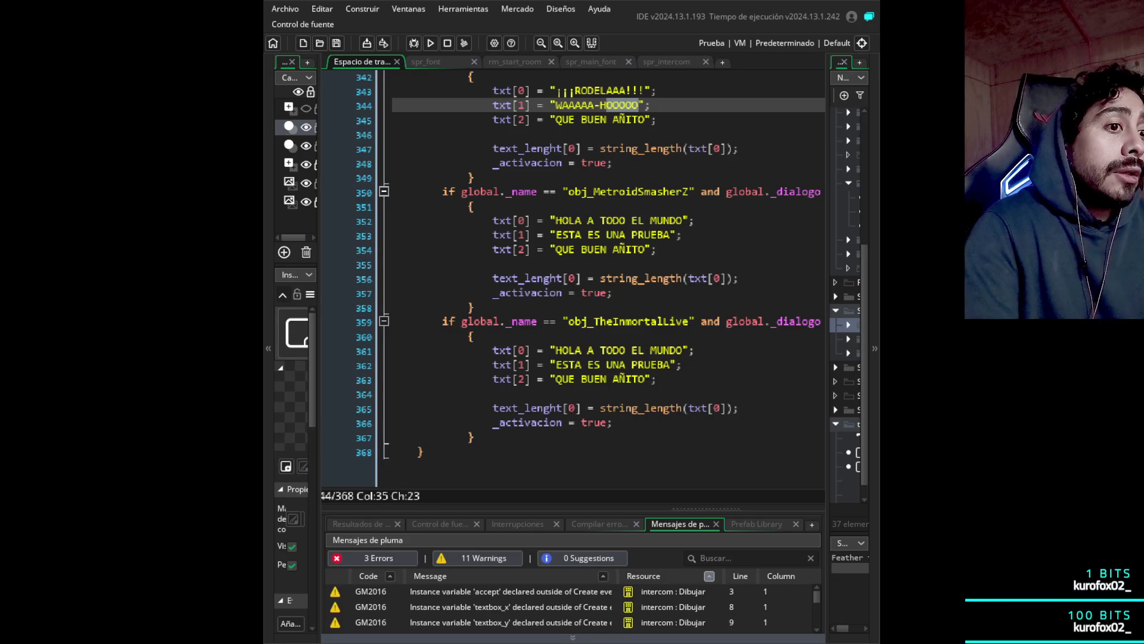
scroll(572, 277, "up", 10)
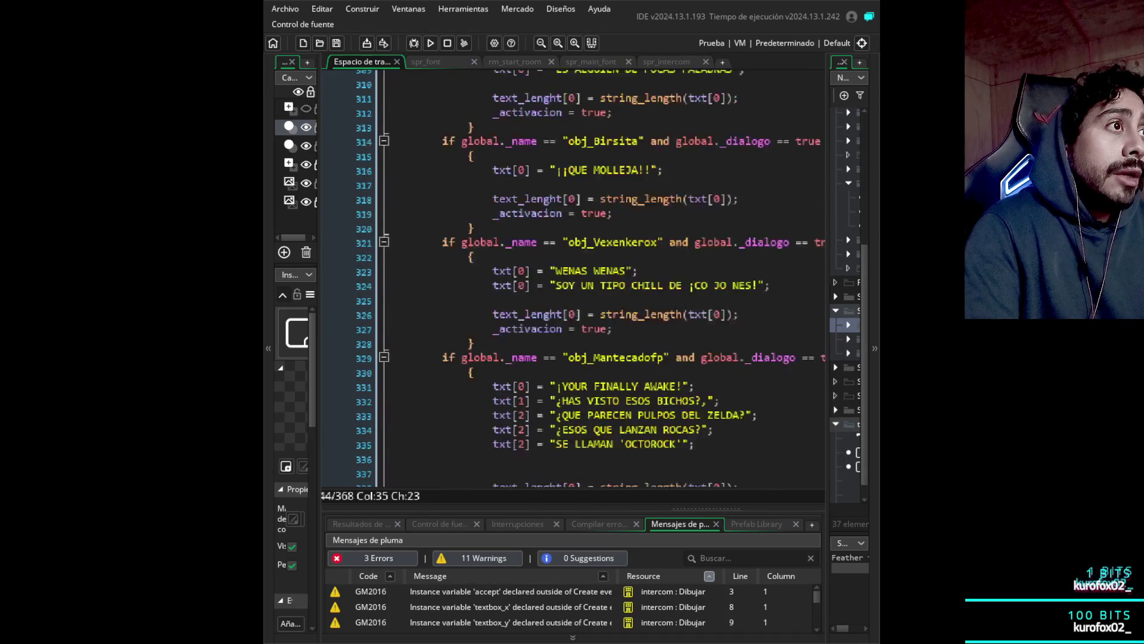
scroll(572, 277, "up", 8)
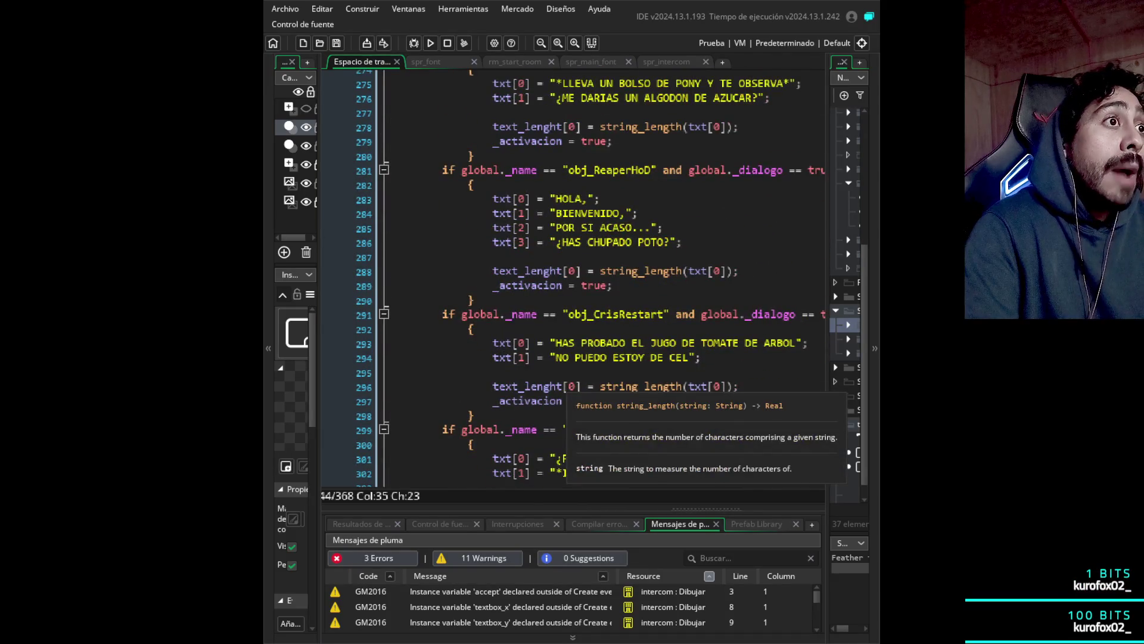
scroll(572, 277, "up", 10)
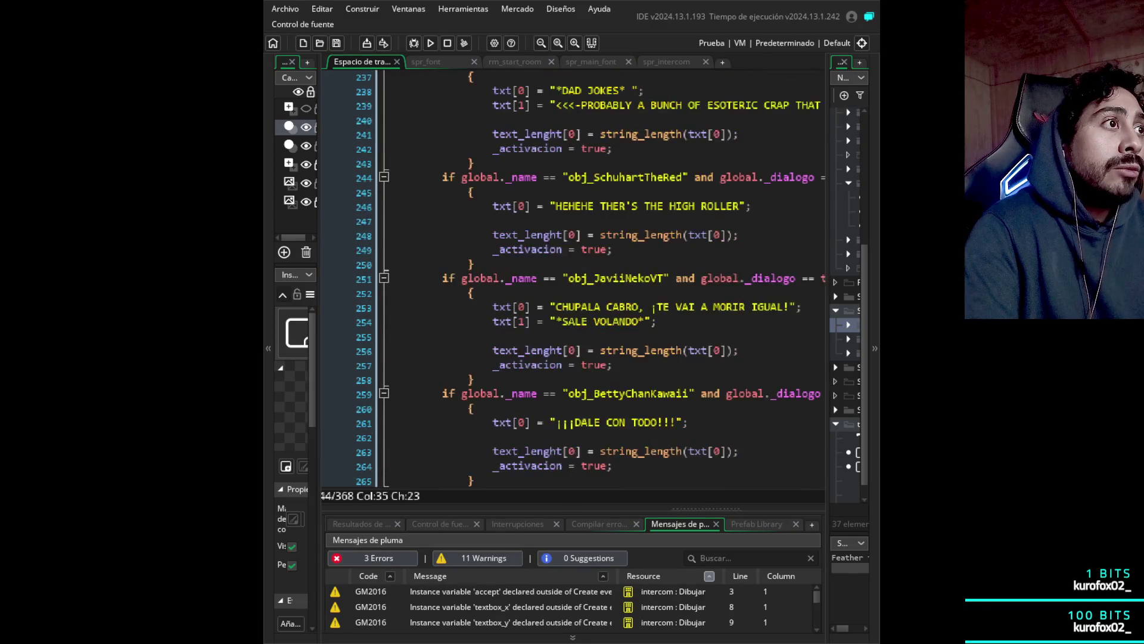
scroll(572, 277, "up", 2)
scroll(572, 277, "down", 15)
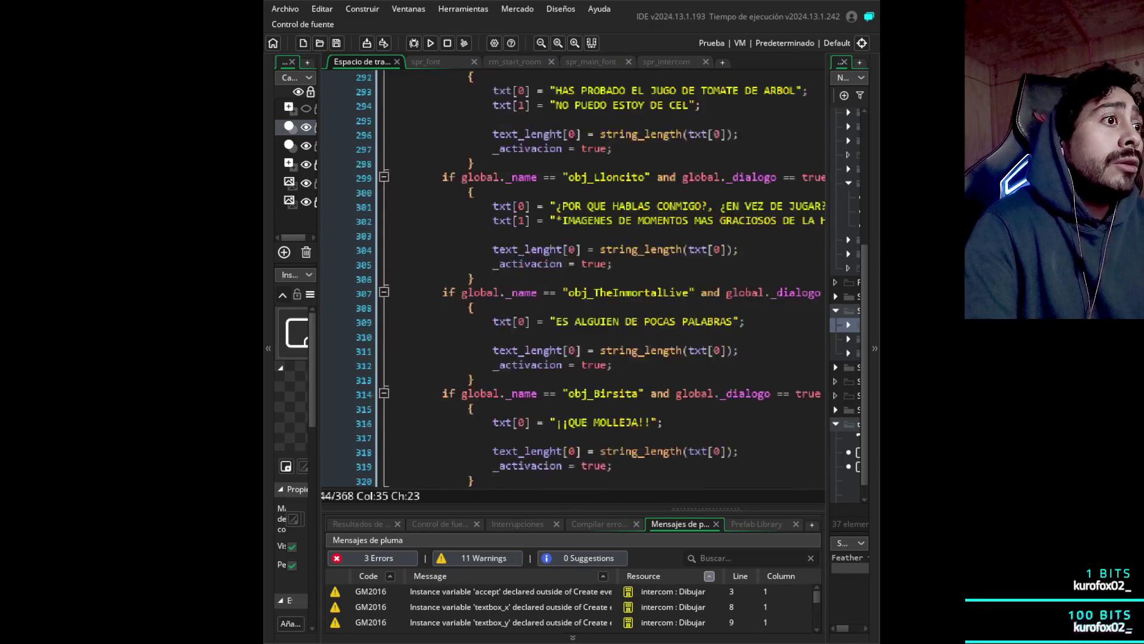
scroll(572, 277, "down", 14)
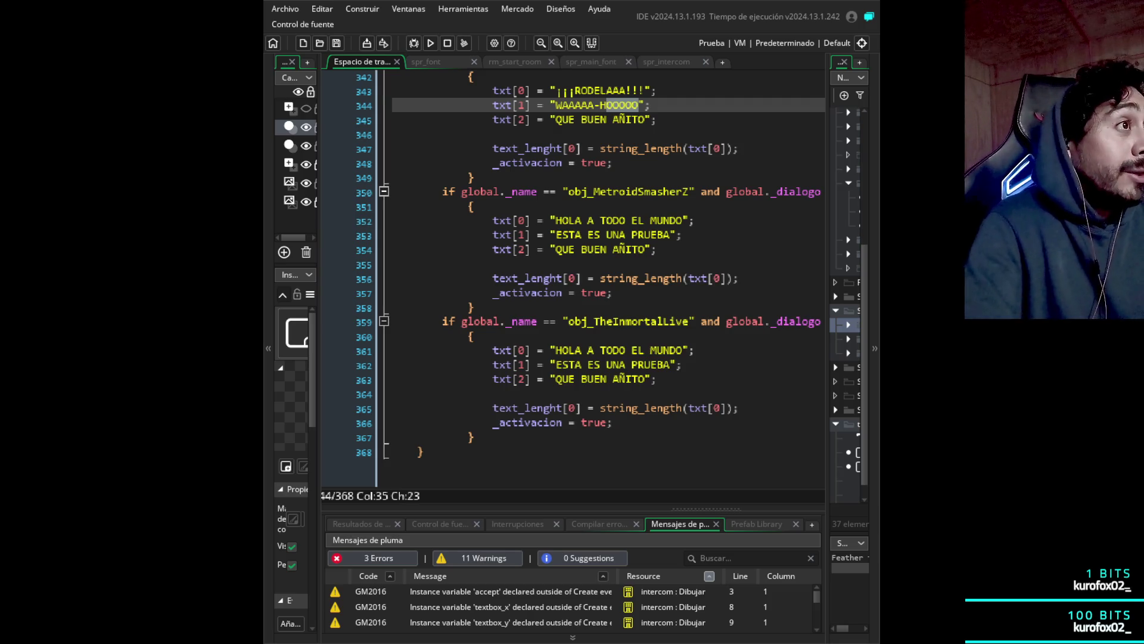
left_click(474, 437)
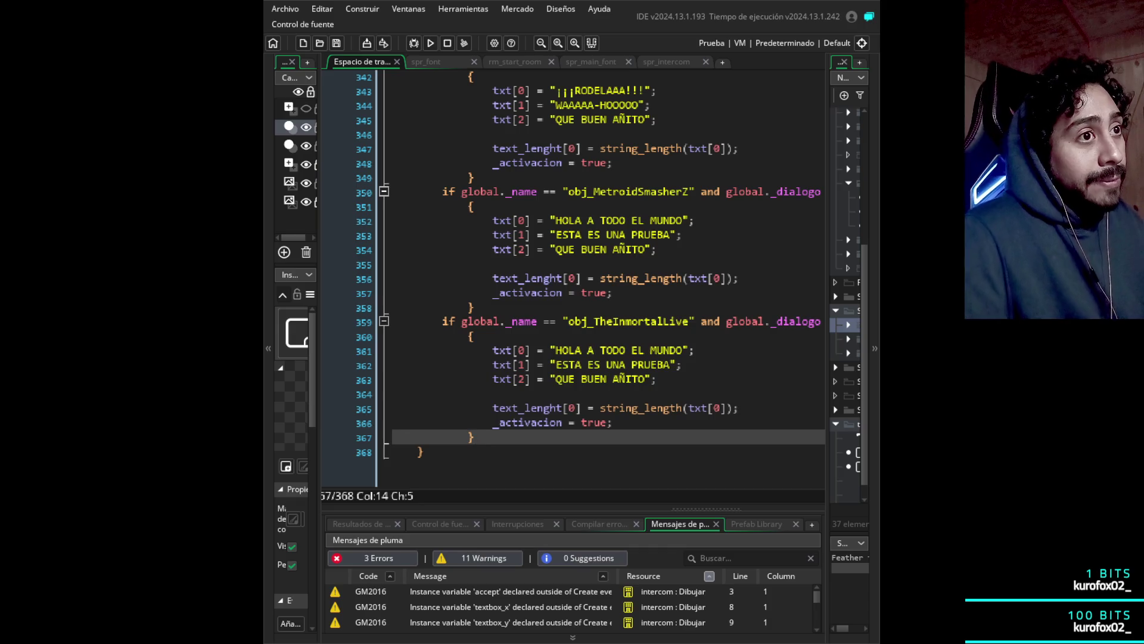
- Add a new line 368 reading 'constructor' after the obj_TheInmortalLive block
key("Down")
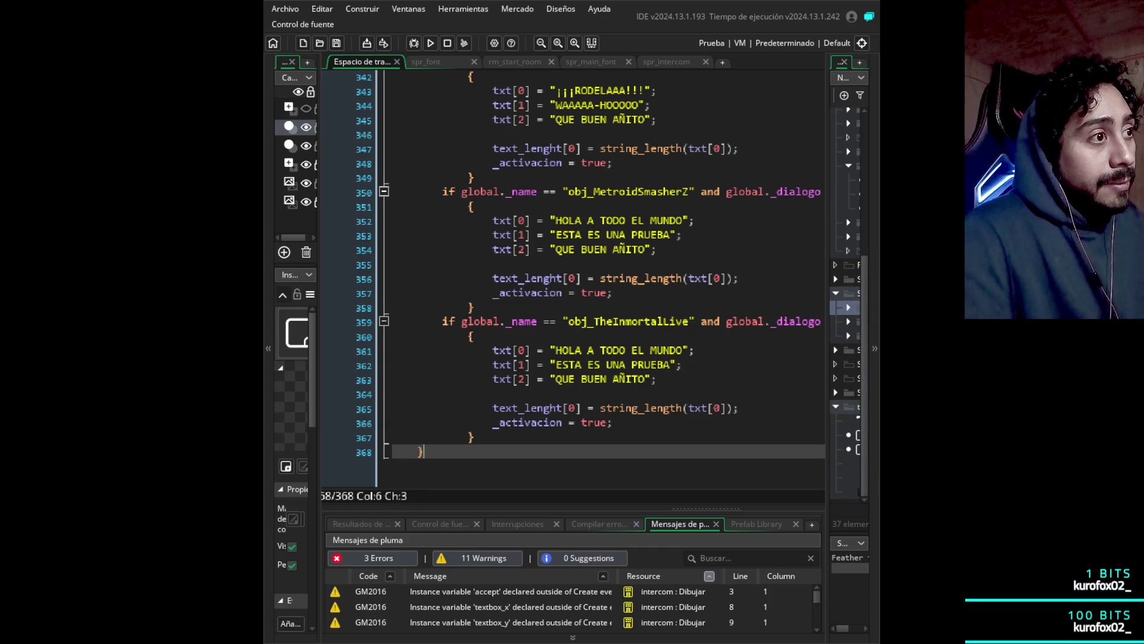
key("Up")
key("Return")
type("CONST")
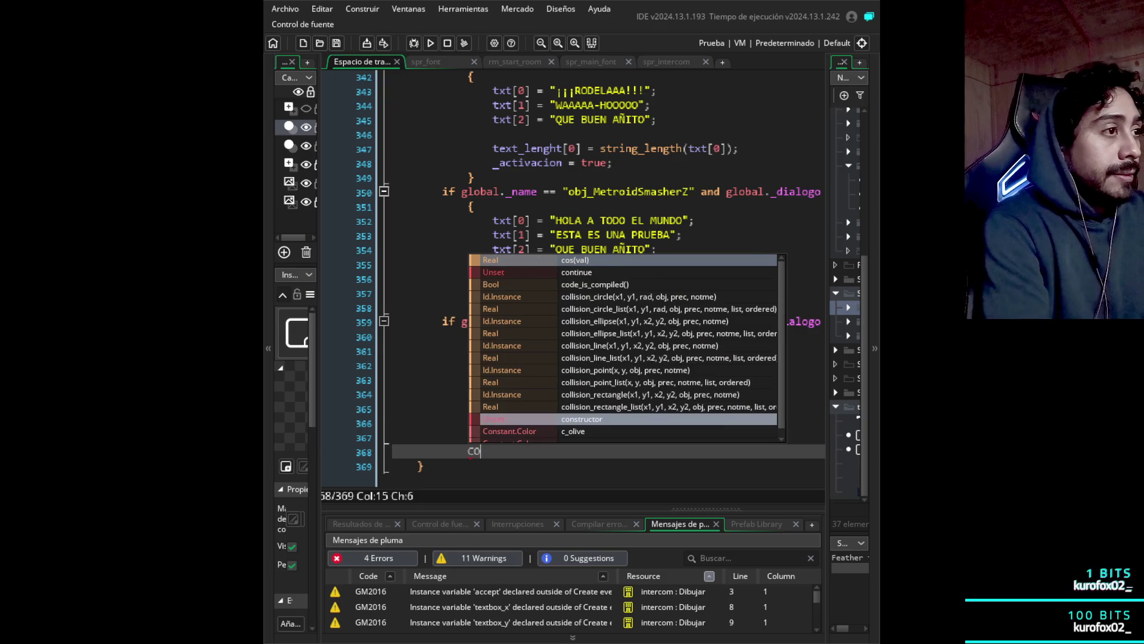
key("Return")
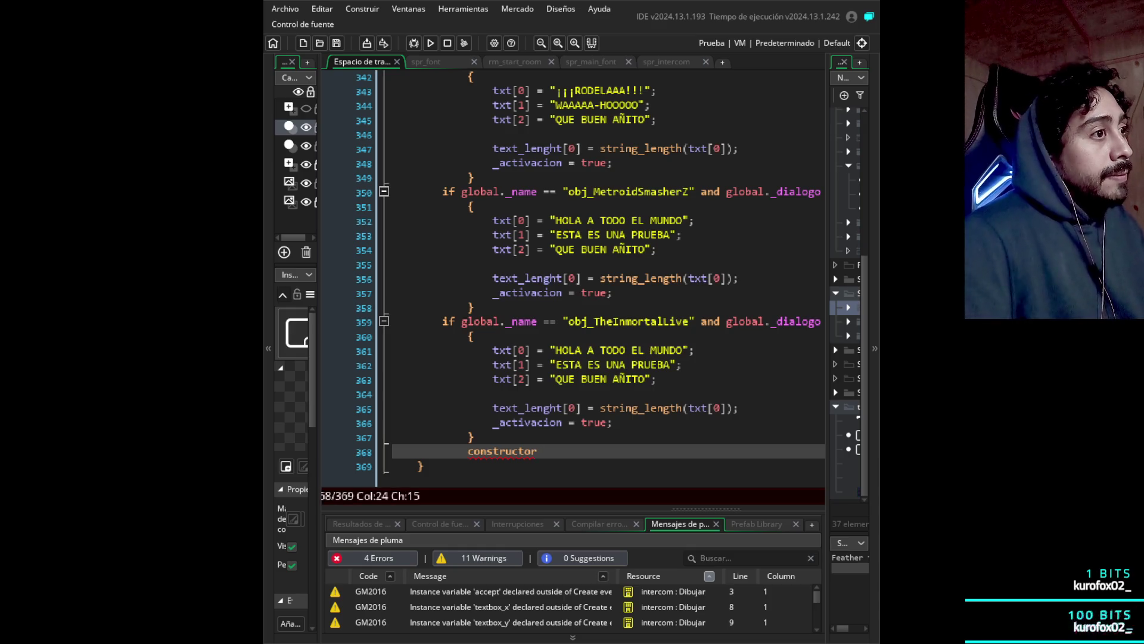
left_click(513, 451)
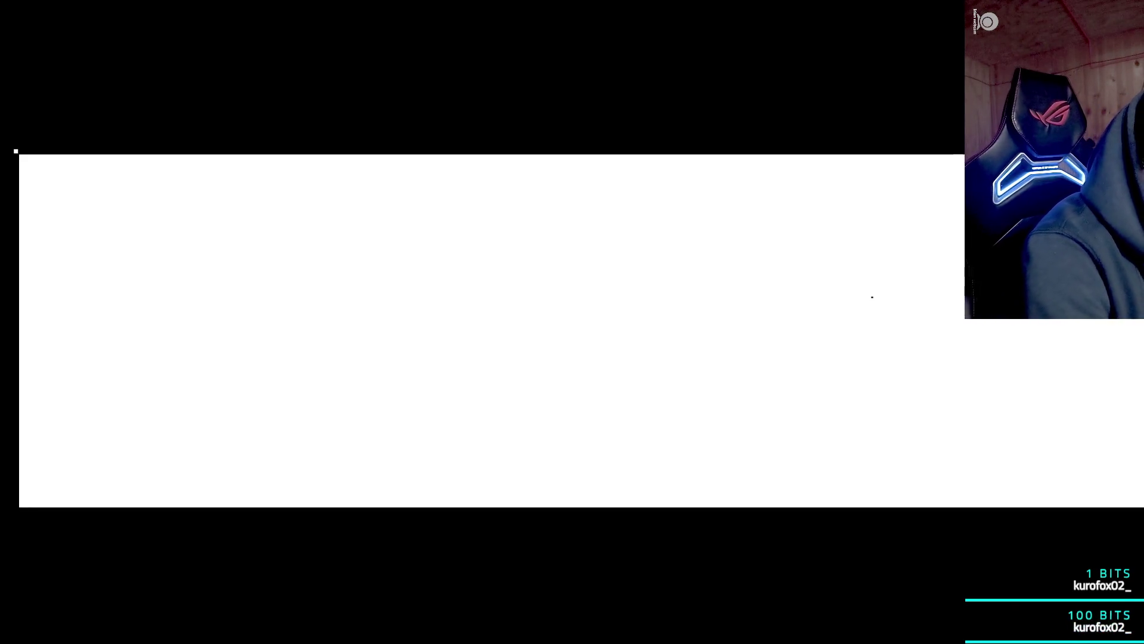
- Sketch the plane loop, a bullet dash, and an enemy box with circles inside
mouse_move(408, 231)
left_mouse_down()
mouse_move(471, 239)
mouse_move(478, 206)
left_mouse_up()
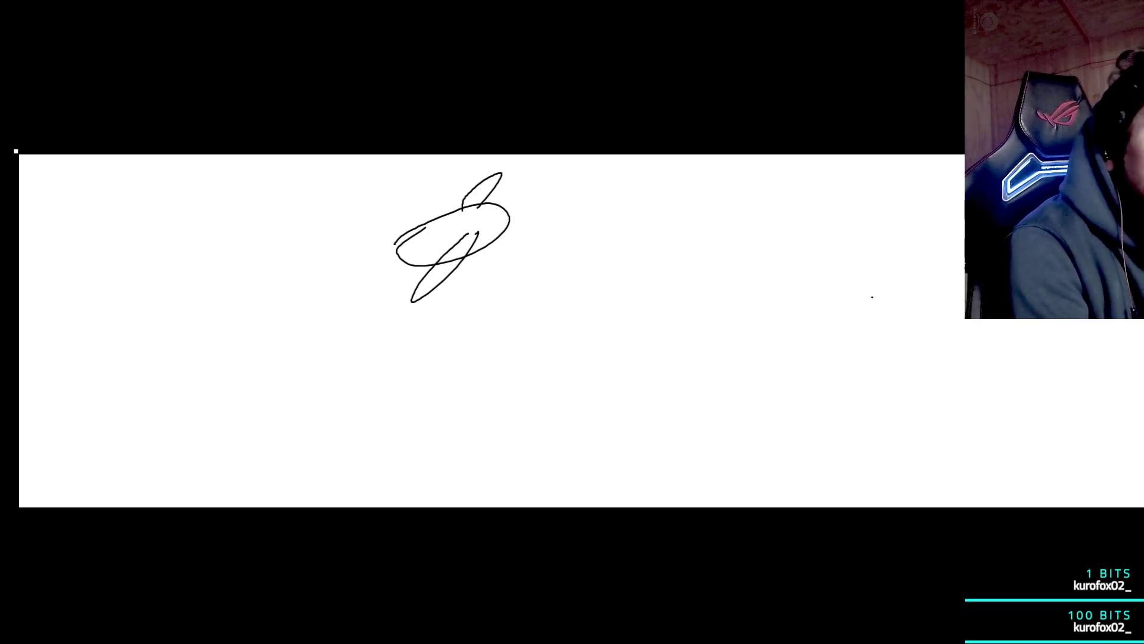
left_click_drag(587, 198, 697, 195)
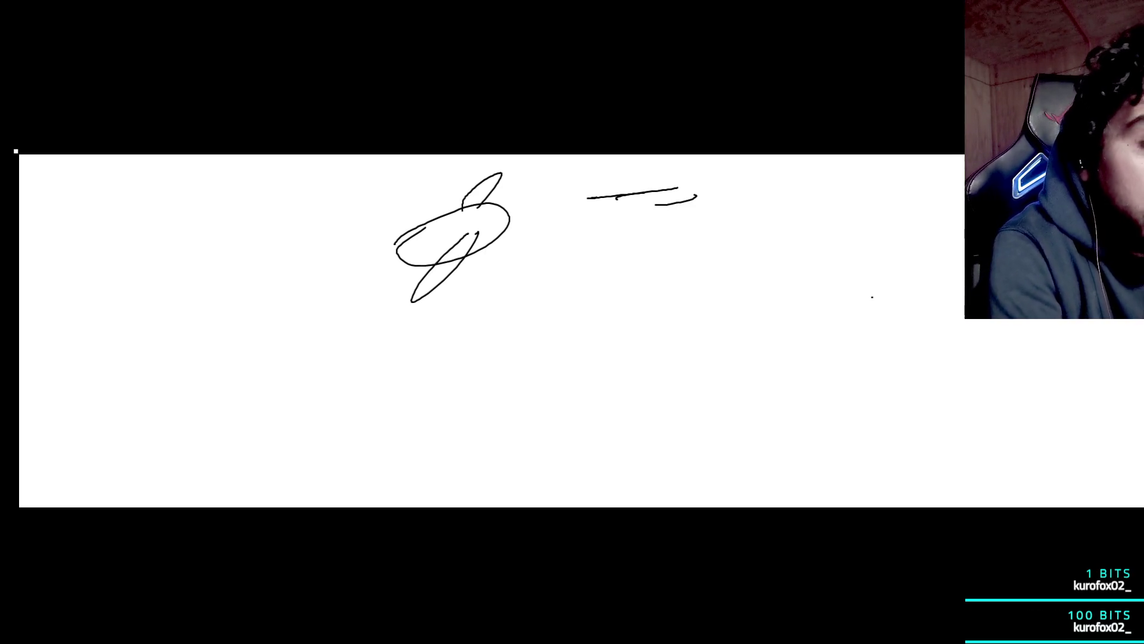
mouse_move(857, 183)
left_mouse_down()
mouse_move(833, 260)
mouse_move(939, 175)
left_mouse_up()
left_click_drag(833, 267, 946, 252)
left_click_drag(952, 177, 925, 264)
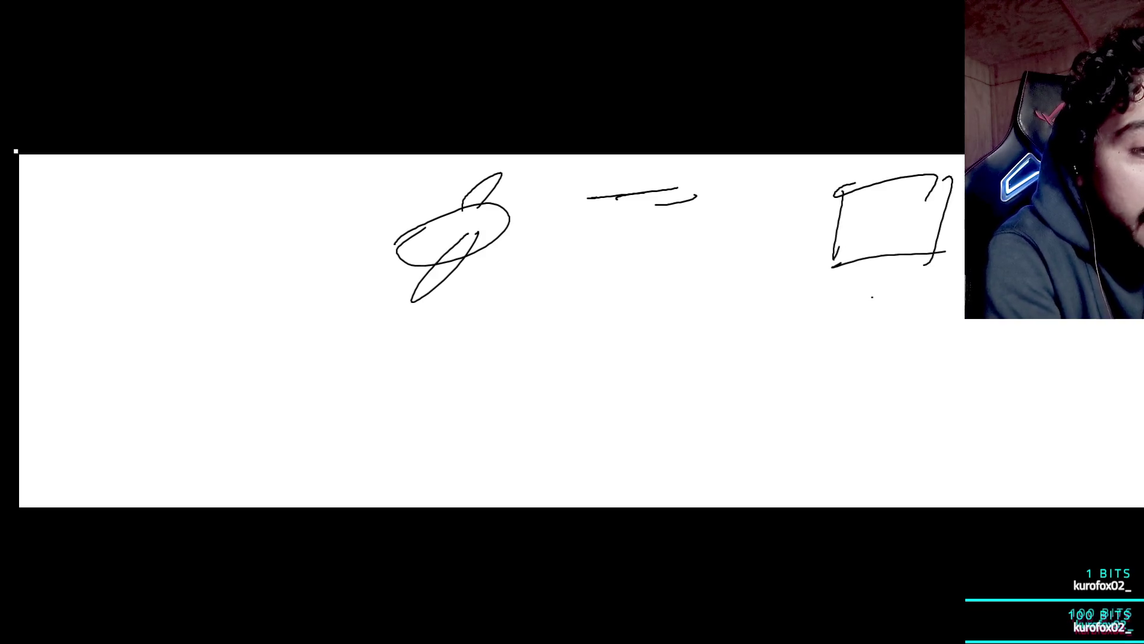
mouse_move(887, 204)
left_mouse_down()
mouse_move(897, 241)
mouse_move(877, 201)
left_mouse_up()
left_click_drag(896, 227, 905, 222)
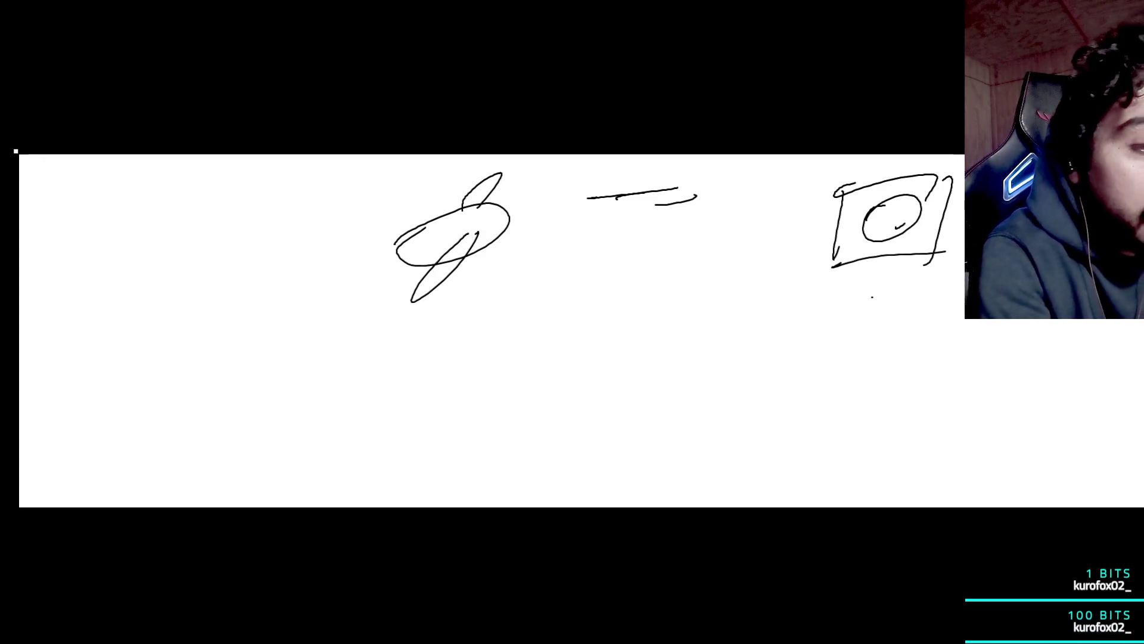
- Draw a box below the plane sketch and label it 'Avion'
left_click_drag(419, 335, 418, 440)
mouse_move(412, 325)
left_mouse_down()
mouse_move(423, 319)
mouse_move(541, 426)
left_mouse_up()
left_click_drag(419, 464, 568, 428)
mouse_move(431, 368)
left_mouse_down()
mouse_move(435, 337)
mouse_move(450, 362)
mouse_move(469, 324)
left_mouse_up()
left_click_drag(471, 342, 472, 354)
left_click_drag(474, 316, 493, 332)
left_click_drag(502, 344, 518, 321)
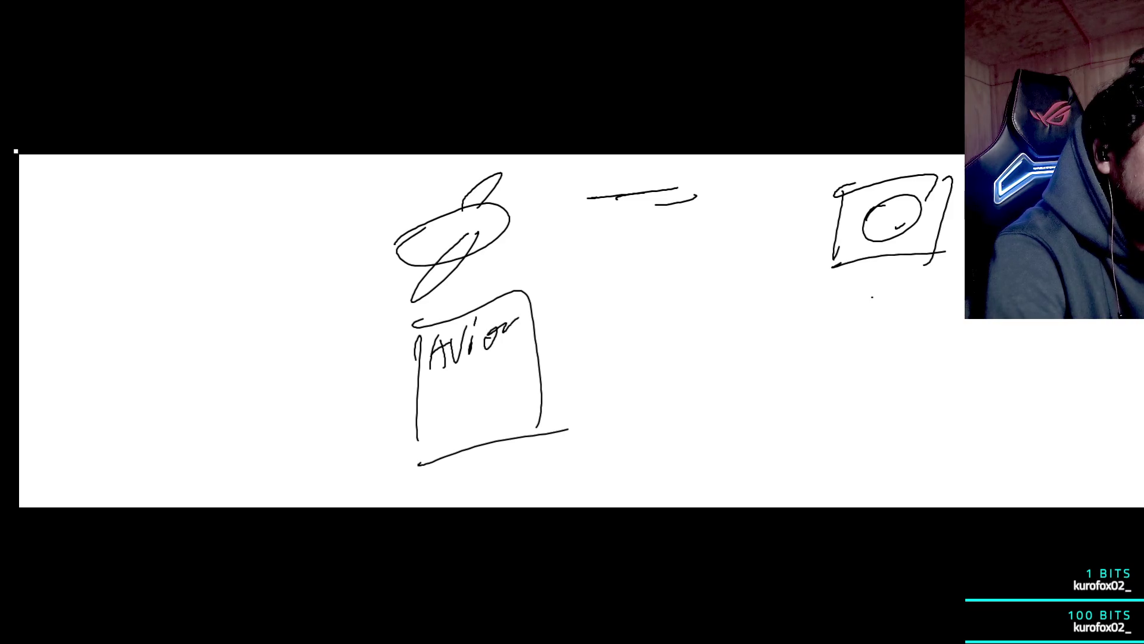
- Write the fields 'bullet.' and 'name:' inside the Avion box
mouse_move(440, 391)
left_mouse_down()
mouse_move(439, 404)
mouse_move(442, 387)
left_mouse_up()
left_click_drag(441, 384, 463, 409)
left_click_drag(462, 385, 478, 396)
mouse_move(478, 396)
left_mouse_down()
mouse_move(486, 356)
mouse_move(507, 379)
left_mouse_up()
left_click_drag(502, 361, 518, 357)
left_click(526, 365)
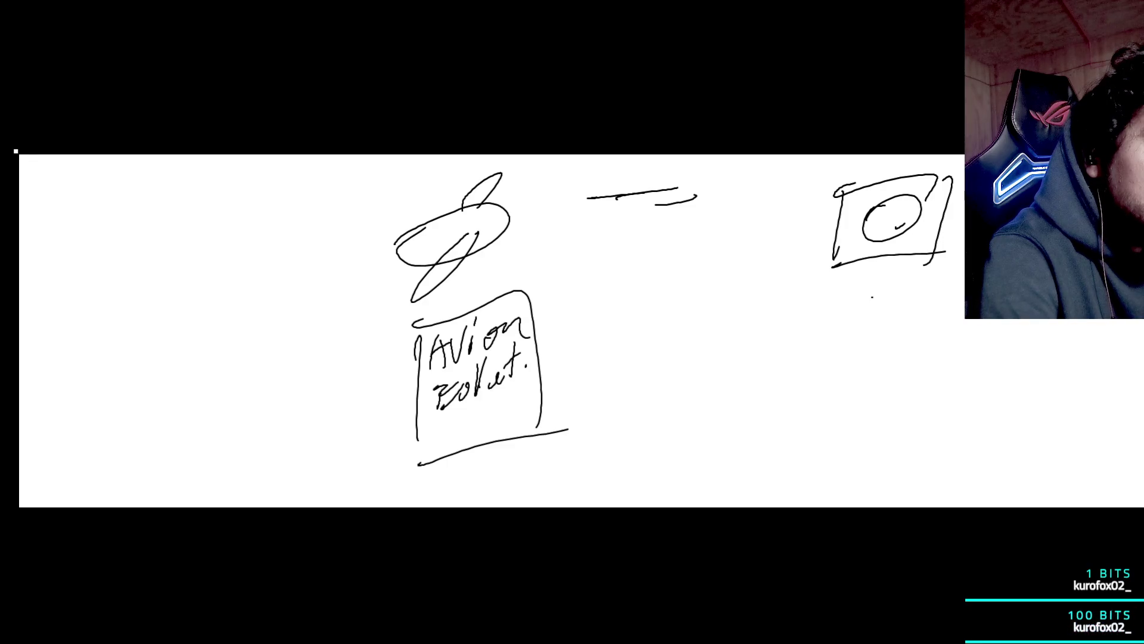
left_click_drag(442, 419, 448, 434)
mouse_move(450, 438)
left_mouse_down()
mouse_move(464, 421)
mouse_move(472, 438)
left_mouse_up()
mouse_move(473, 438)
left_mouse_down()
mouse_move(488, 410)
mouse_move(491, 432)
mouse_move(506, 410)
left_mouse_up()
left_click(525, 405)
left_click(527, 420)
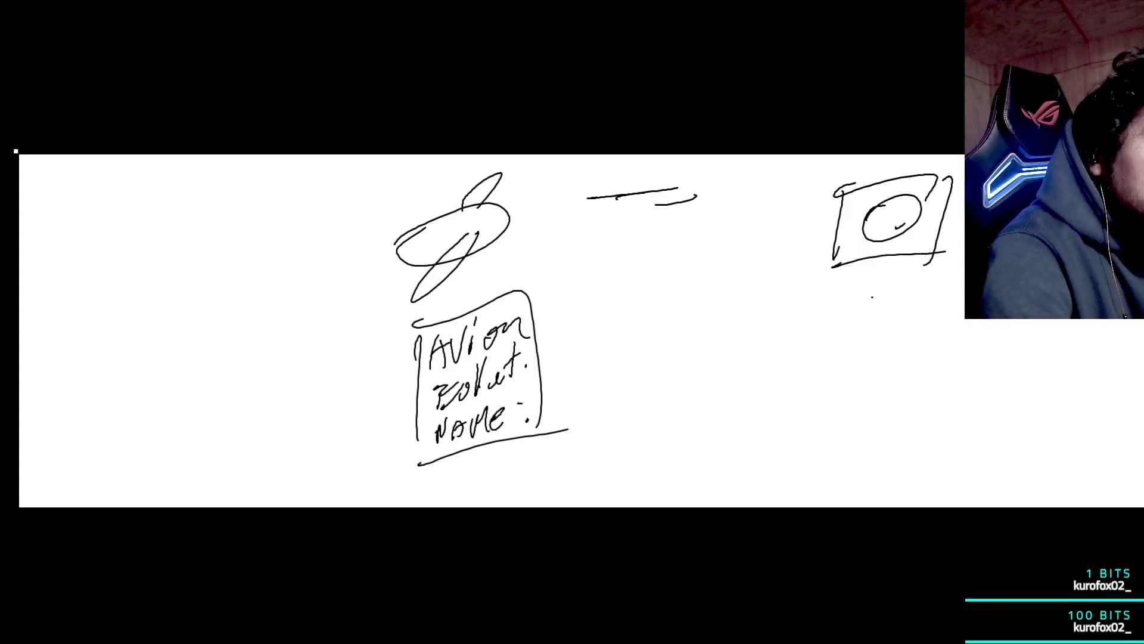
- Draw a box under the enemy sketch with a 'name' field and a second field, plus another box below
left_click_drag(854, 284, 846, 391)
mouse_move(851, 287)
left_mouse_down()
mouse_move(944, 263)
mouse_move(940, 394)
left_mouse_up()
left_click_drag(849, 413, 907, 394)
left_click_drag(868, 317, 907, 322)
mouse_move(913, 307)
left_mouse_down()
mouse_move(911, 319)
mouse_move(959, 322)
left_mouse_up()
left_click(864, 370)
mouse_move(864, 349)
left_mouse_down()
mouse_move(885, 347)
mouse_move(900, 379)
mouse_move(947, 377)
left_mouse_up()
left_click_drag(838, 420, 927, 465)
left_click_drag(947, 403, 954, 484)
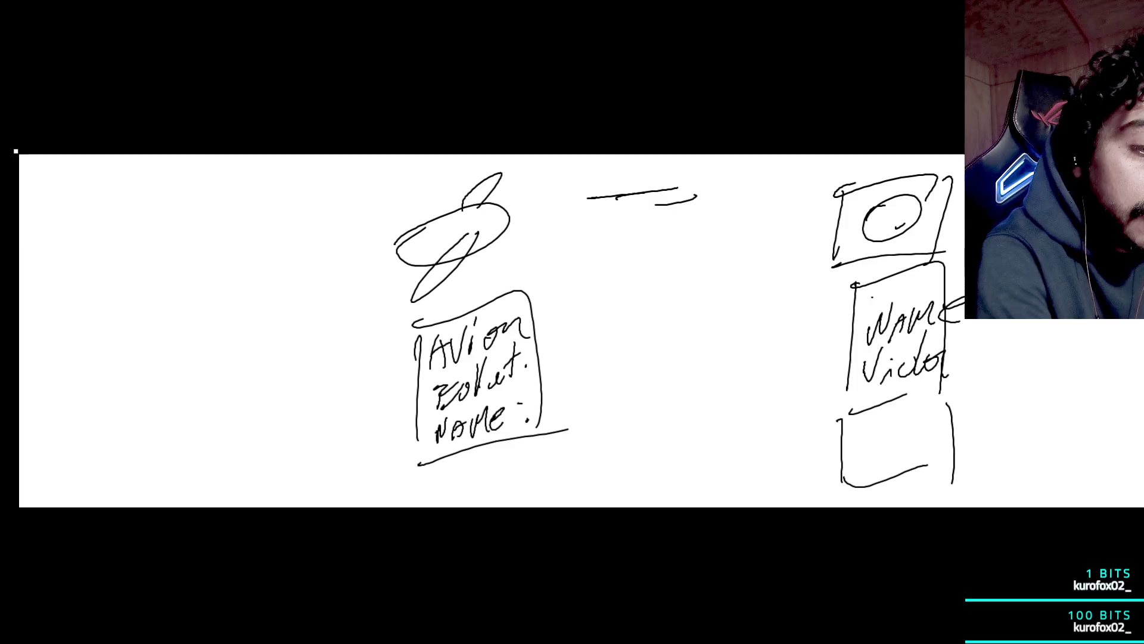
- Draw a curve from the Avion box to a 'Bullet' label with a box beneath it
mouse_move(543, 376)
left_mouse_down()
mouse_move(617, 290)
mouse_move(633, 295)
left_mouse_up()
left_click_drag(631, 262, 632, 296)
mouse_move(659, 254)
left_mouse_down()
mouse_move(677, 253)
mouse_move(685, 289)
left_mouse_up()
left_click_drag(703, 229, 702, 290)
mouse_move(708, 280)
left_mouse_down()
mouse_move(721, 262)
mouse_move(733, 276)
left_mouse_up()
mouse_move(759, 210)
left_mouse_down()
mouse_move(743, 275)
mouse_move(776, 249)
left_mouse_up()
left_click_drag(626, 320, 640, 453)
mouse_move(752, 293)
left_mouse_down()
mouse_move(763, 281)
mouse_move(769, 435)
left_mouse_up()
left_click_drag(764, 293, 624, 346)
left_click_drag(643, 467, 795, 425)
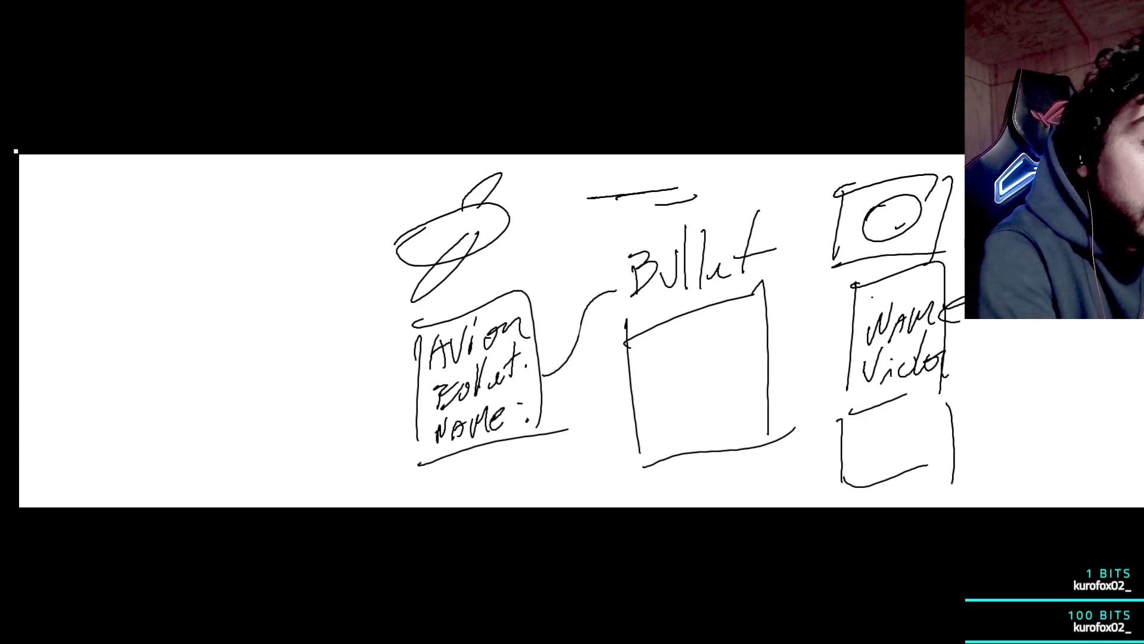
- Write 'Cat.' and a second field inside the Bullet box
left_click_drag(657, 347, 653, 383)
left_click_drag(672, 357, 677, 378)
left_click_drag(691, 328, 687, 373)
left_click_drag(680, 356, 696, 344)
left_click(705, 361)
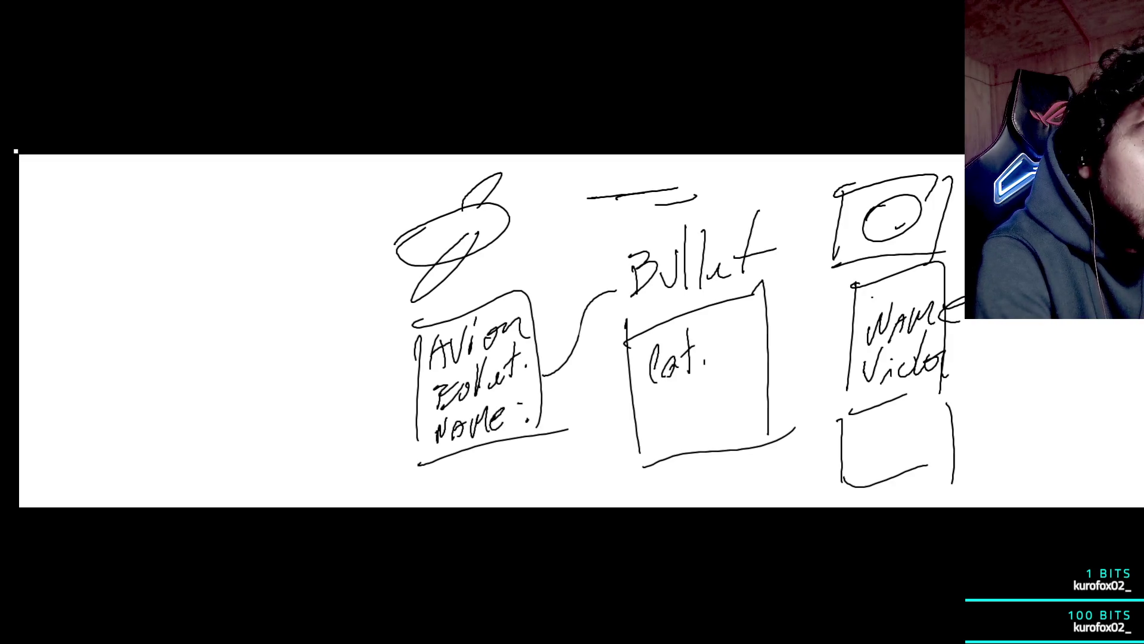
mouse_move(654, 435)
left_mouse_down()
mouse_move(666, 400)
mouse_move(656, 439)
left_mouse_up()
left_click_drag(676, 431, 700, 404)
mouse_move(707, 425)
left_mouse_down()
mouse_move(710, 396)
mouse_move(728, 379)
left_mouse_up()
mouse_move(755, 389)
left_mouse_down()
mouse_move(740, 401)
mouse_move(733, 391)
mouse_move(750, 367)
left_mouse_up()
- Add box-side strokes under the Bullet, Avion, and third boxes
left_click_drag(640, 476, 651, 505)
left_click_drag(790, 448, 794, 495)
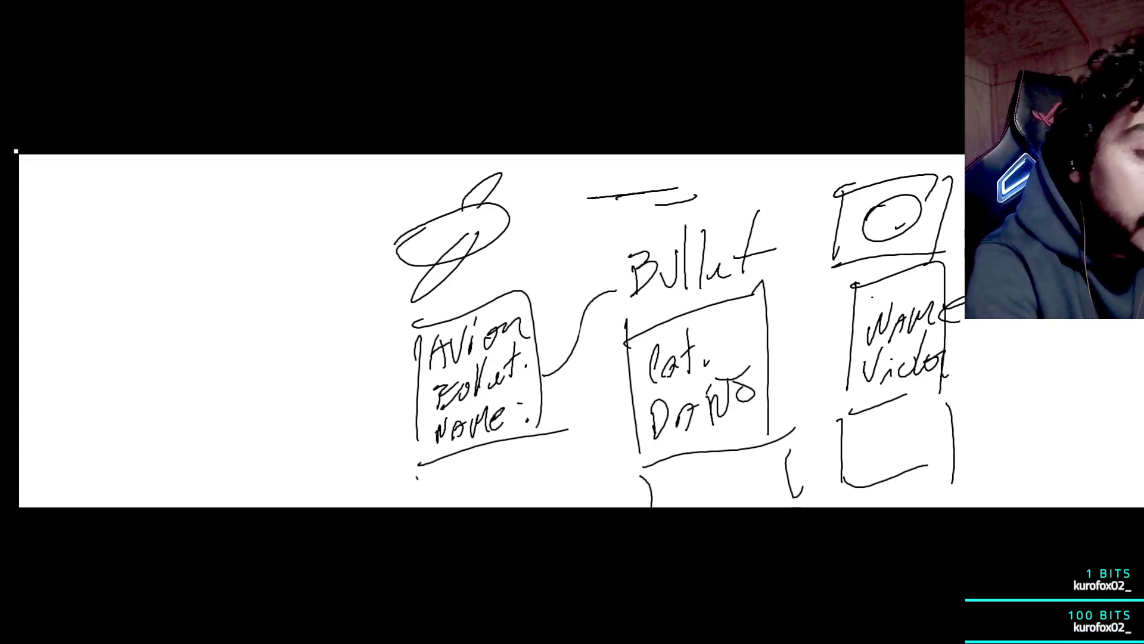
left_click_drag(567, 433, 573, 492)
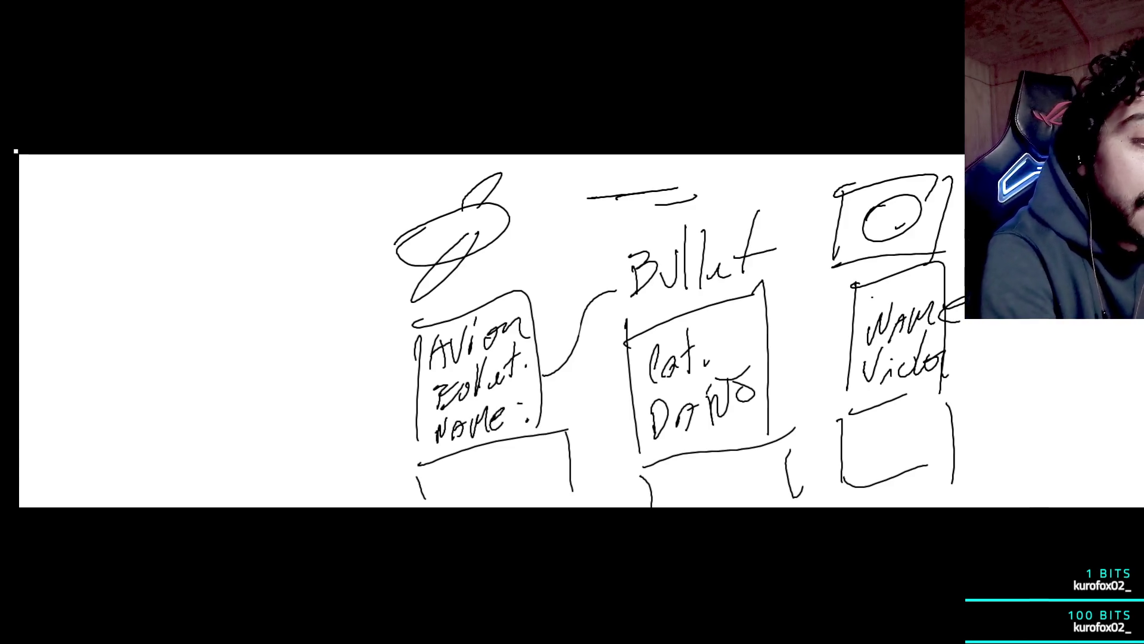
left_click_drag(845, 492, 846, 505)
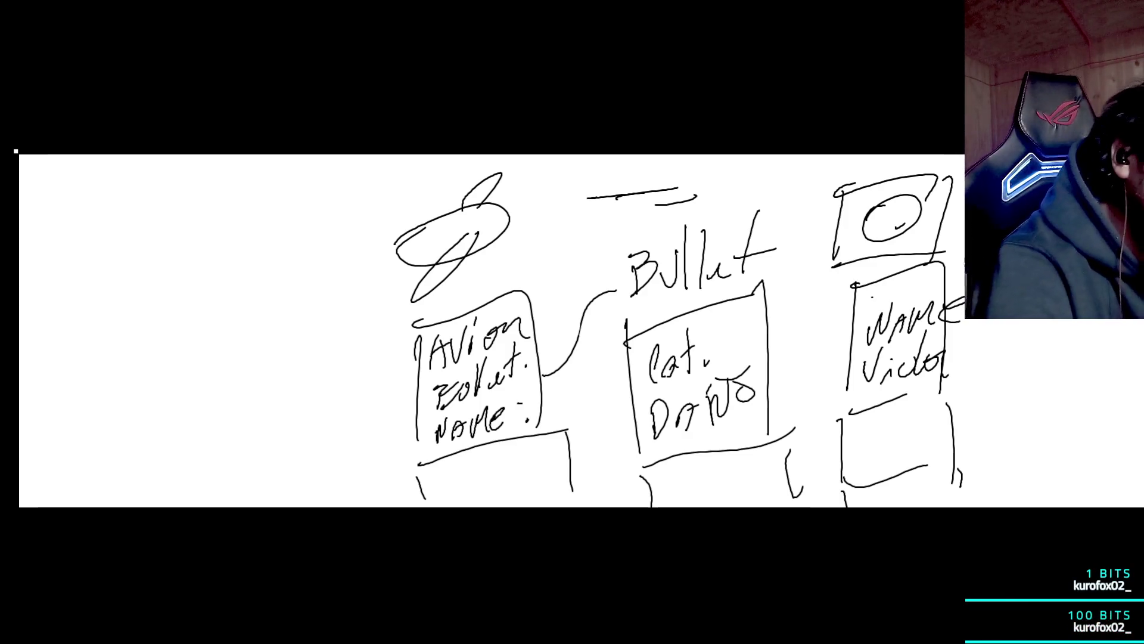
- Draw a curve leftward from the Avion box and begin the constructor note
left_click_drag(328, 295, 405, 343)
left_click_drag(276, 278, 316, 278)
mouse_move(177, 304)
left_mouse_down()
mouse_move(185, 343)
mouse_move(214, 298)
mouse_move(215, 326)
mouse_move(255, 274)
left_mouse_up()
mouse_move(272, 213)
left_mouse_down()
mouse_move(273, 271)
mouse_move(314, 232)
left_mouse_up()
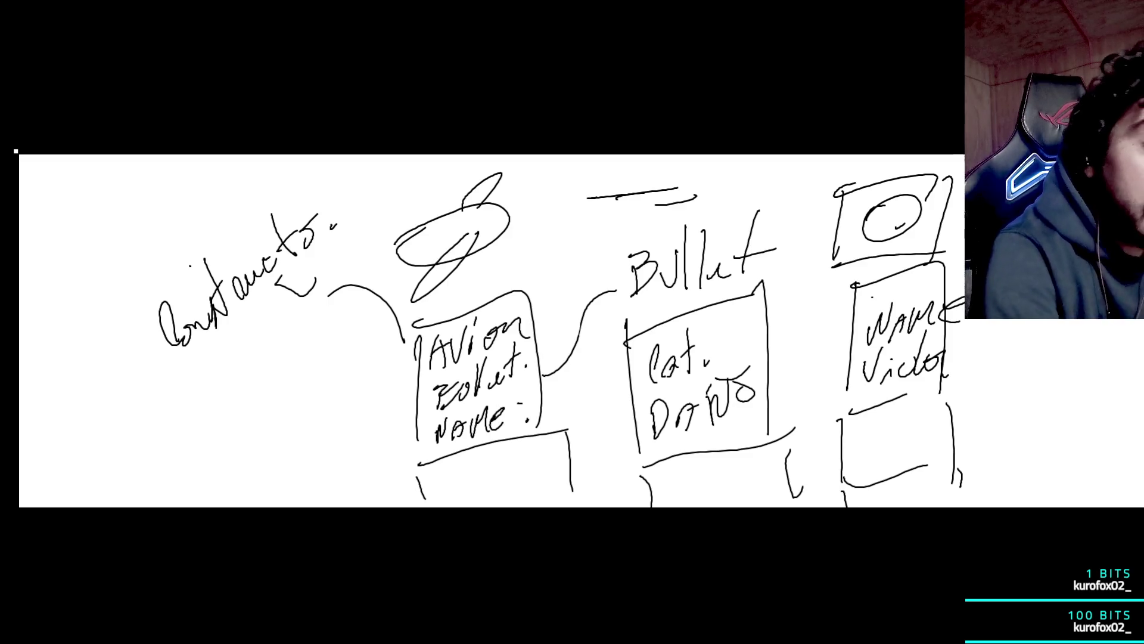
- Connect the constructor note to the Avion box and bracket the Avion and Bullet boxes with arcs
left_click_drag(416, 325, 405, 356)
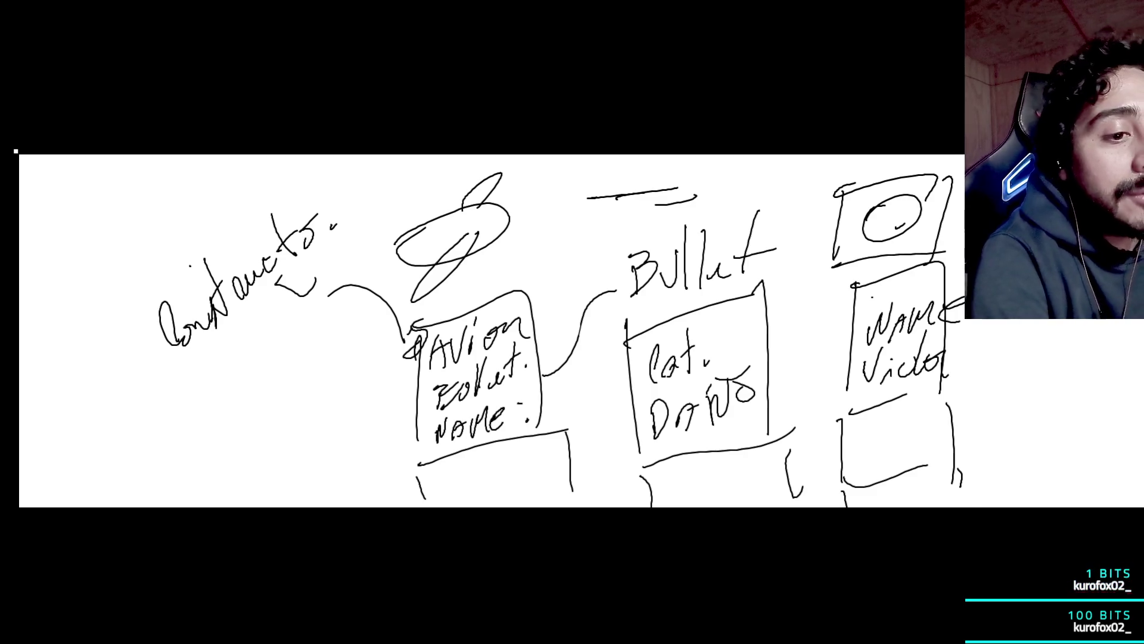
left_click_drag(301, 280, 332, 270)
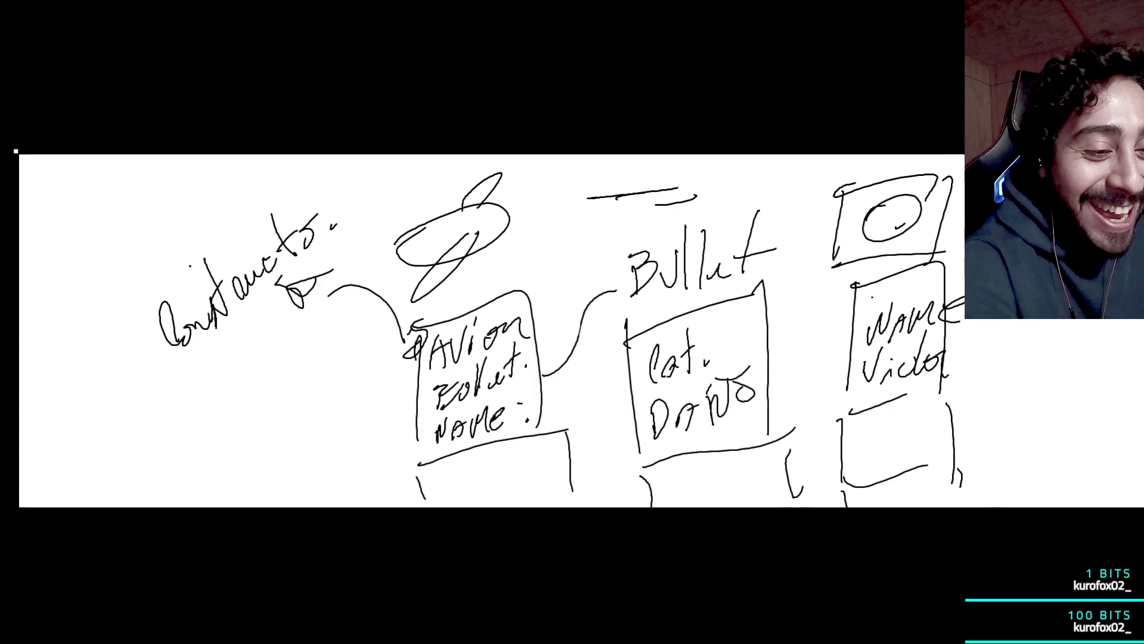
mouse_move(408, 360)
left_mouse_down()
mouse_move(385, 390)
mouse_move(410, 476)
left_mouse_up()
left_click_drag(540, 311, 575, 381)
left_click_drag(618, 346, 658, 470)
left_click_drag(772, 314, 769, 433)
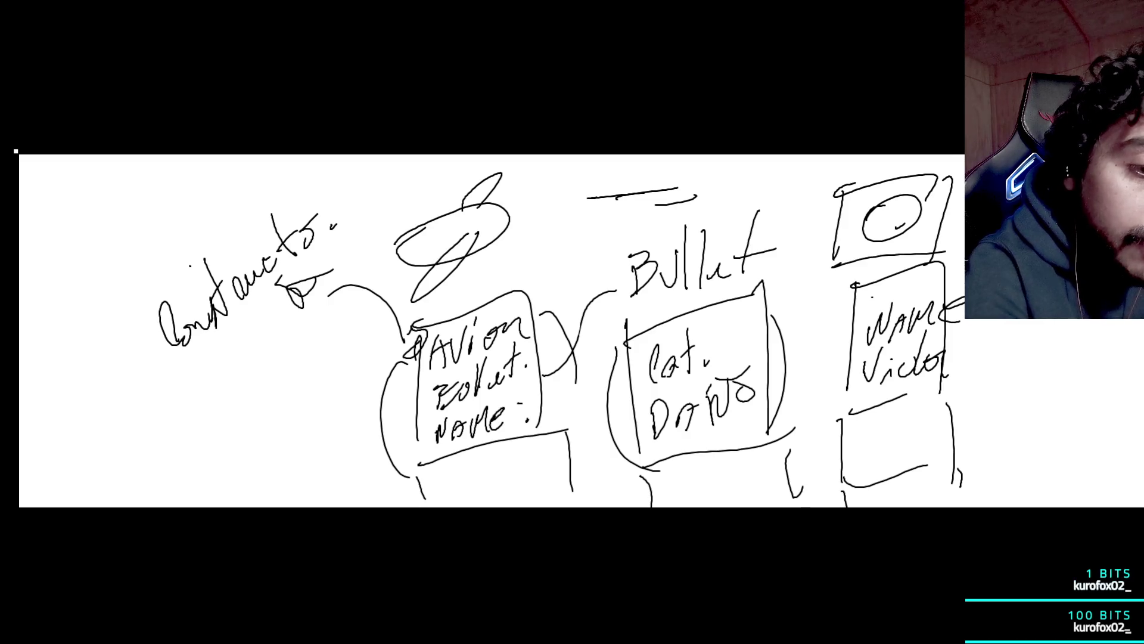
- Sketch a box right of the Victor box and draw a long arrow to Bullet
left_click_drag(1004, 322, 1005, 341)
left_click_drag(999, 379, 1067, 361)
left_click_drag(1103, 319, 1096, 337)
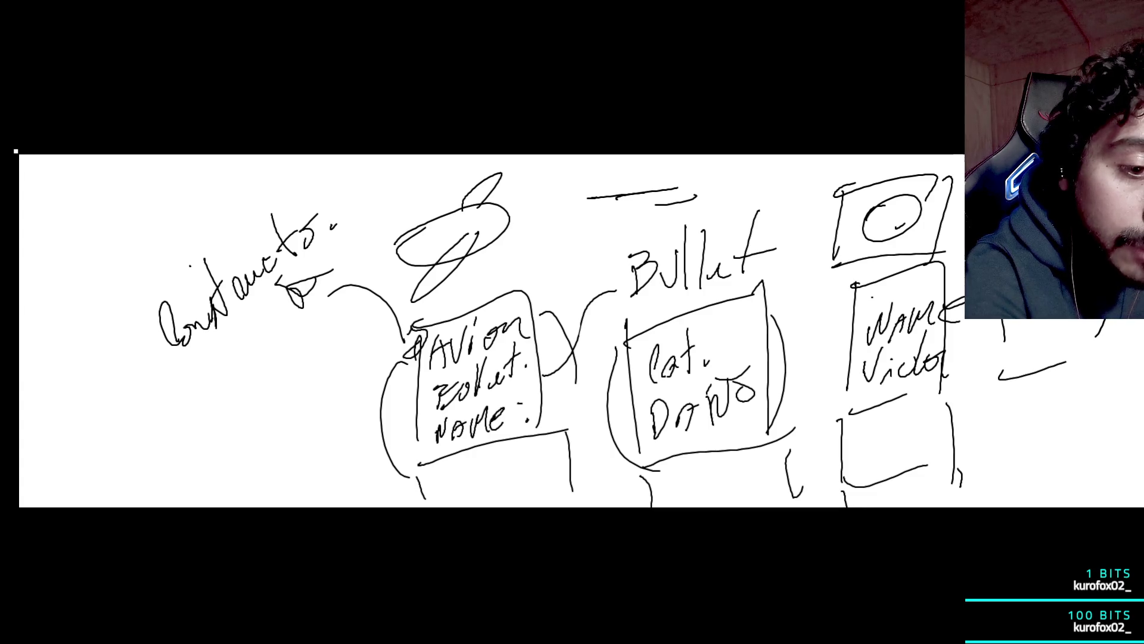
mouse_move(980, 341)
left_mouse_down()
mouse_move(769, 444)
mouse_move(581, 372)
mouse_move(573, 387)
mouse_move(599, 390)
left_mouse_up()
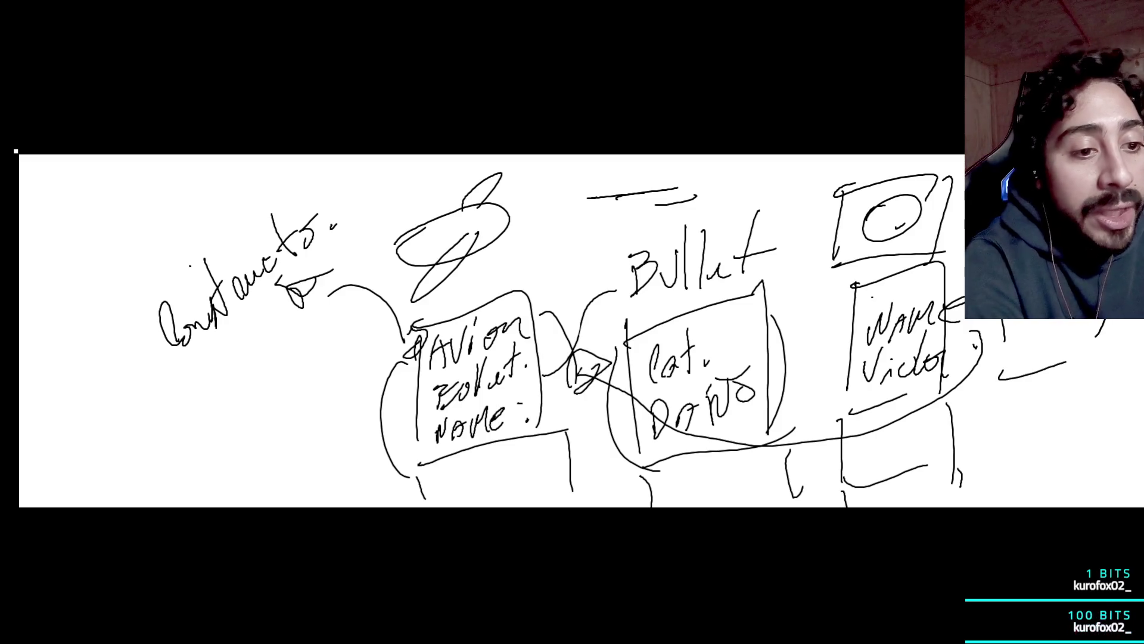
- Write 'Controlador' below the Constructor note
mouse_move(214, 386)
left_mouse_down()
mouse_move(212, 432)
mouse_move(235, 417)
left_mouse_up()
left_click_drag(238, 351, 241, 417)
left_click_drag(246, 393, 285, 387)
mouse_move(274, 309)
left_mouse_down()
mouse_move(276, 358)
mouse_move(314, 373)
left_mouse_up()
mouse_move(307, 325)
left_mouse_down()
mouse_move(327, 366)
mouse_move(334, 346)
left_mouse_up()
left_click(369, 338)
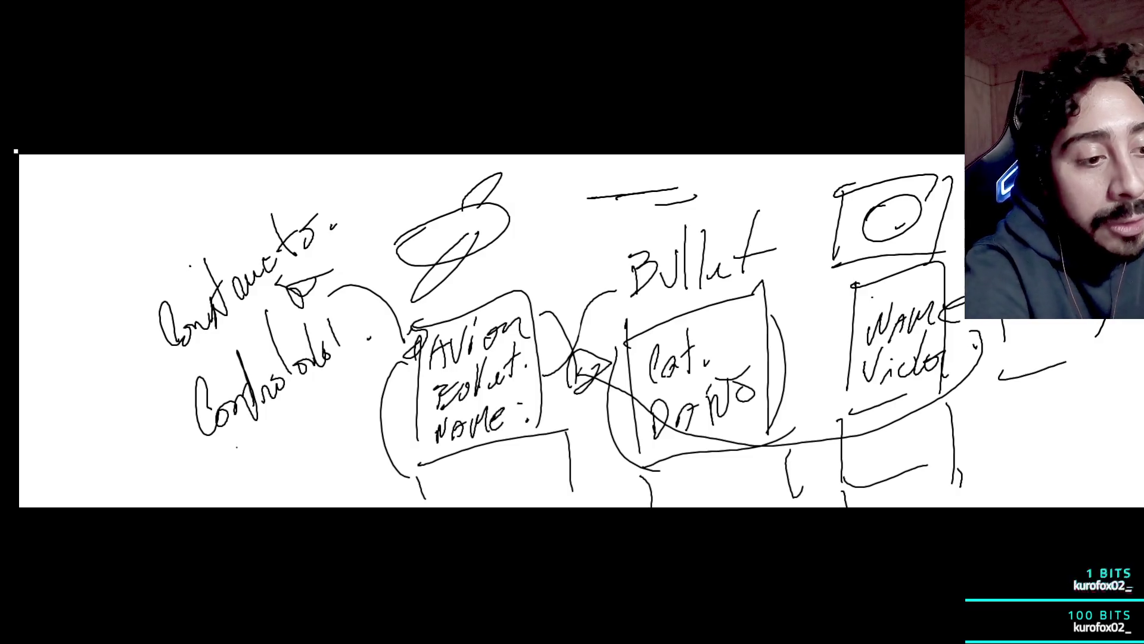
- Write 'String' and 'Avion' beneath the controller note
mouse_move(240, 448)
left_mouse_down()
mouse_move(242, 491)
mouse_move(269, 470)
left_mouse_up()
left_click_drag(275, 432, 279, 468)
mouse_move(290, 429)
left_mouse_down()
mouse_move(295, 453)
mouse_move(333, 405)
left_mouse_up()
left_click_drag(345, 400, 352, 418)
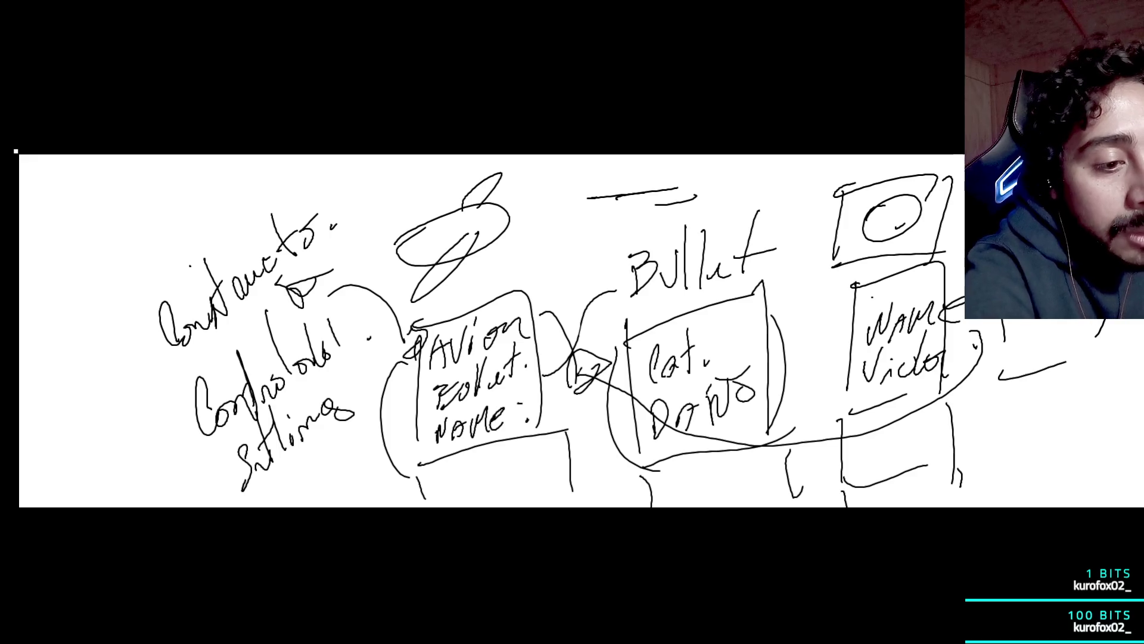
mouse_move(285, 473)
left_mouse_down()
mouse_move(298, 490)
mouse_move(355, 435)
left_mouse_up()
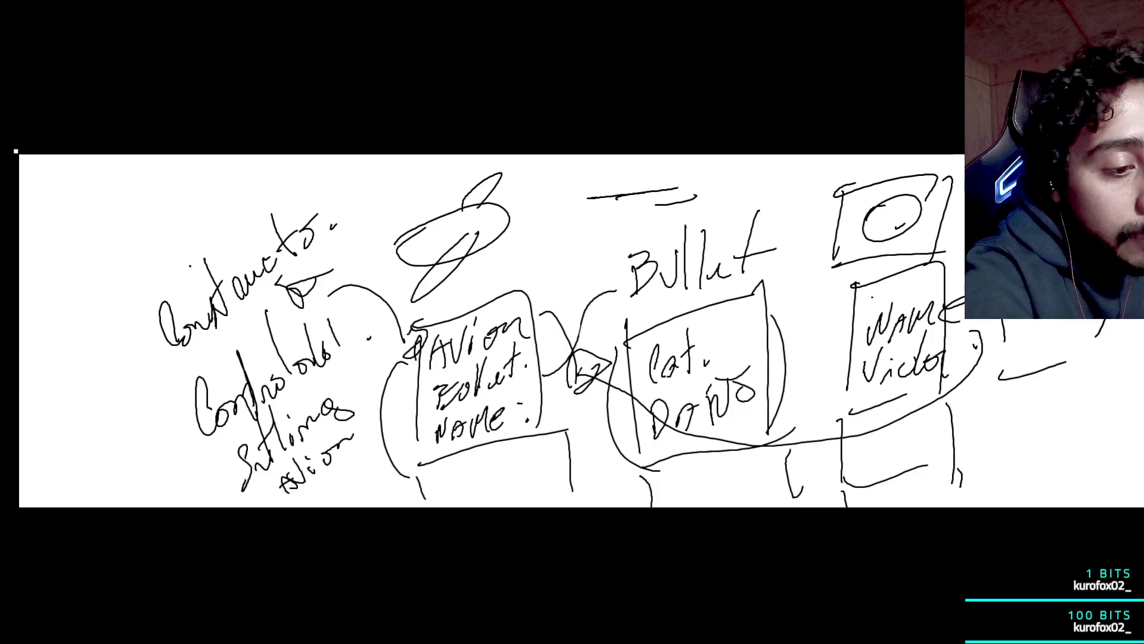
- Add a stroke beside the Avion box and begin a global note at the list's bottom
left_click_drag(390, 384, 377, 414)
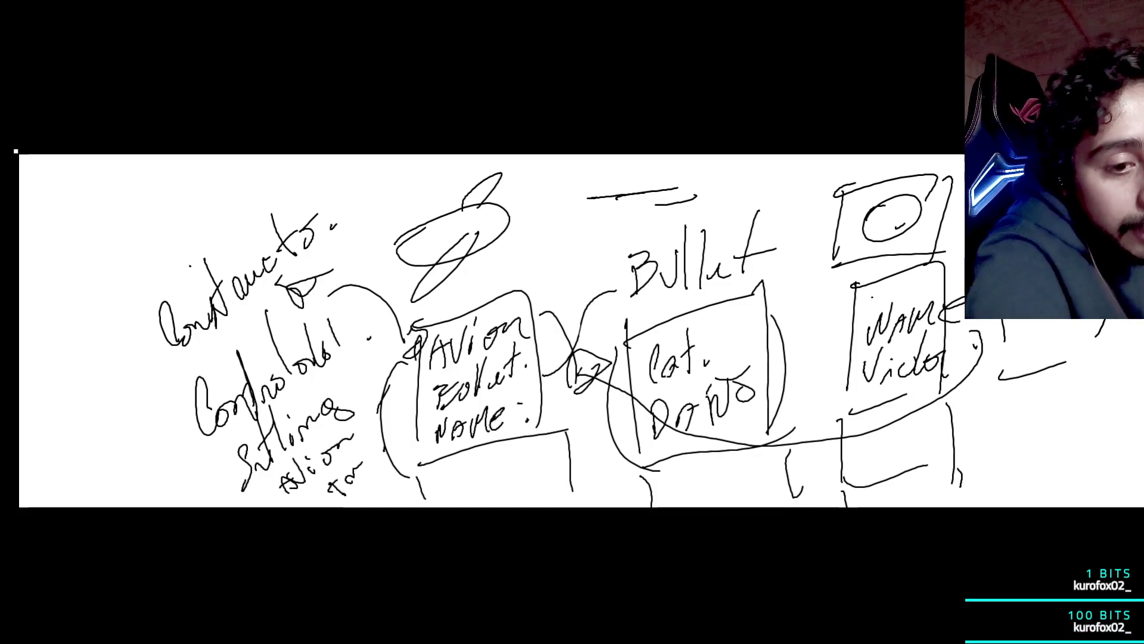
mouse_move(376, 486)
left_mouse_down()
mouse_move(371, 504)
mouse_move(393, 474)
left_mouse_up()
left_click_drag(381, 476, 399, 452)
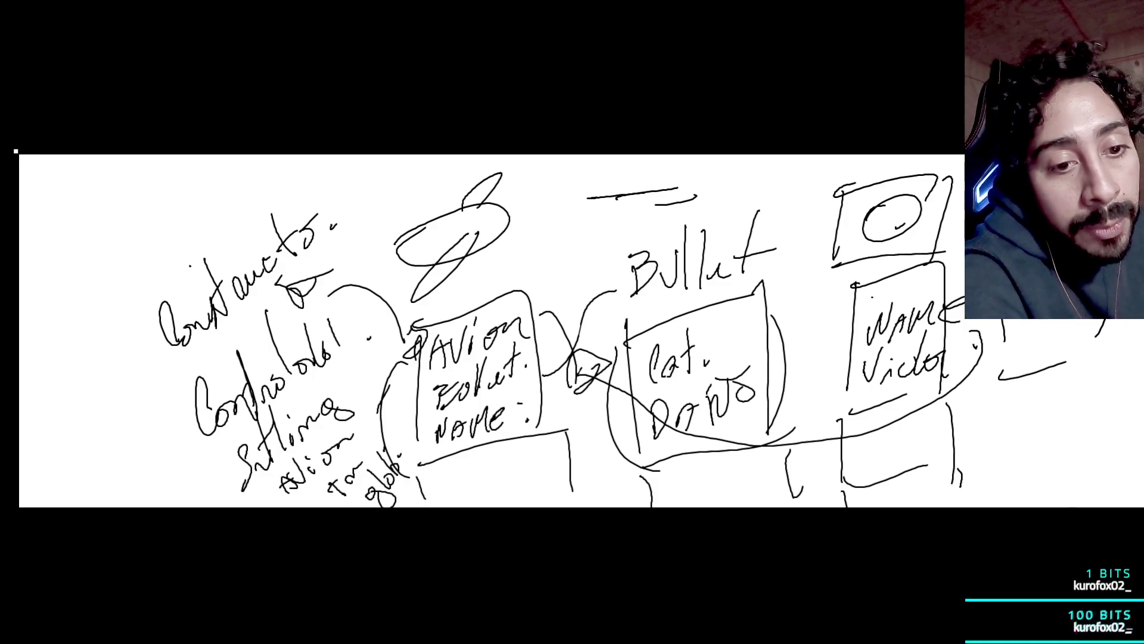
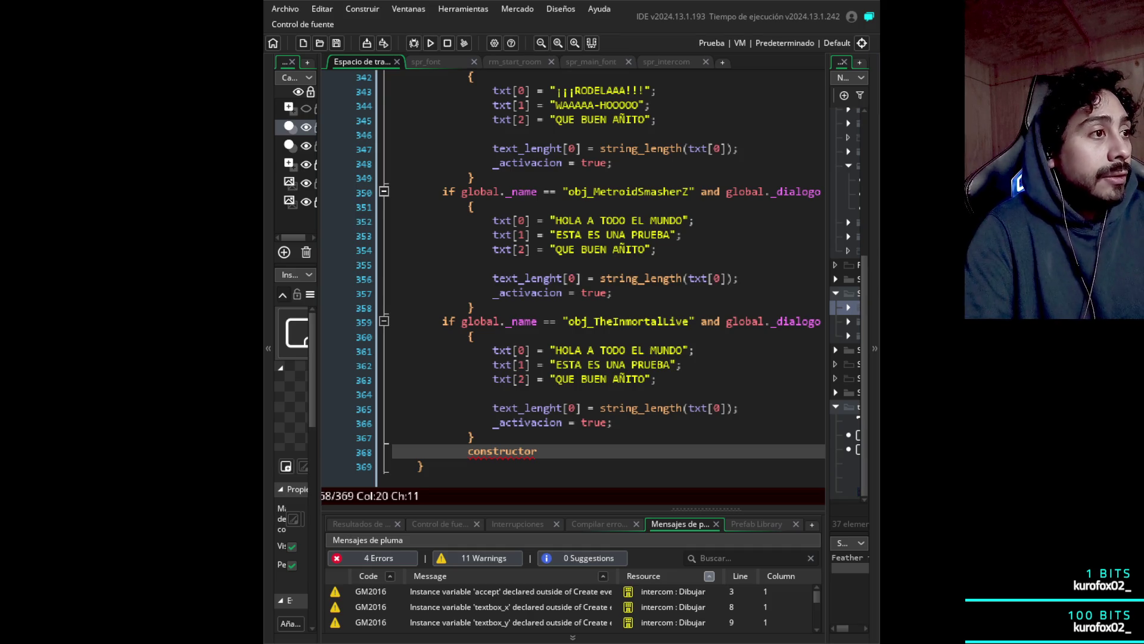
- Delete the stray 'constructor' text after the obj_TheInmortalLive dialogue block
key("BackSpace")
key("BackSpace")
key("BackSpace")
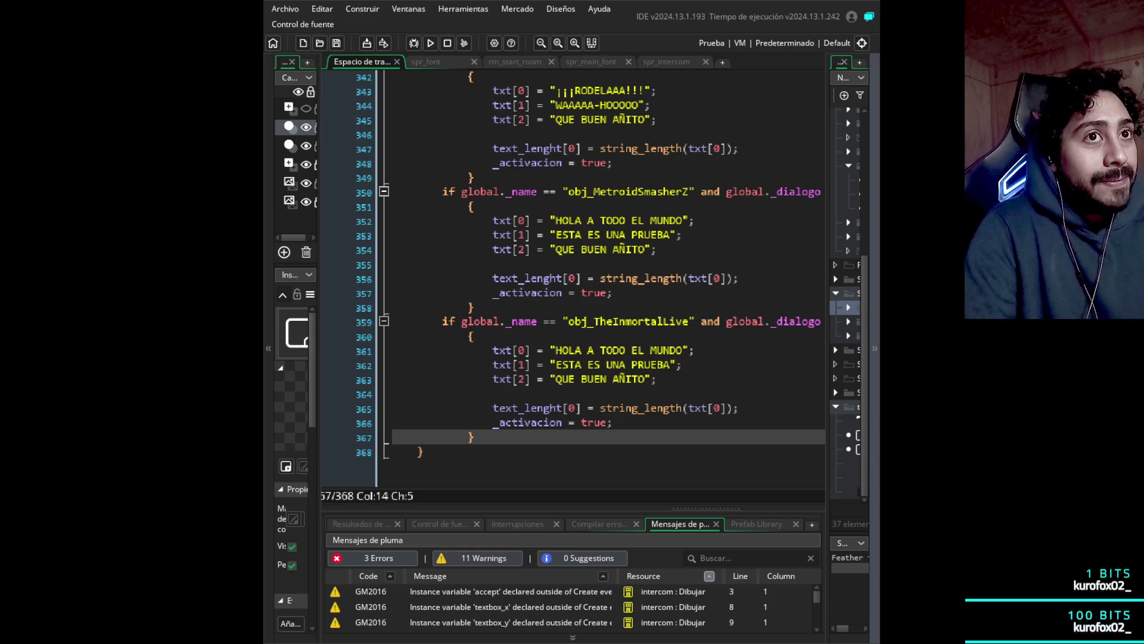
left_click(682, 234)
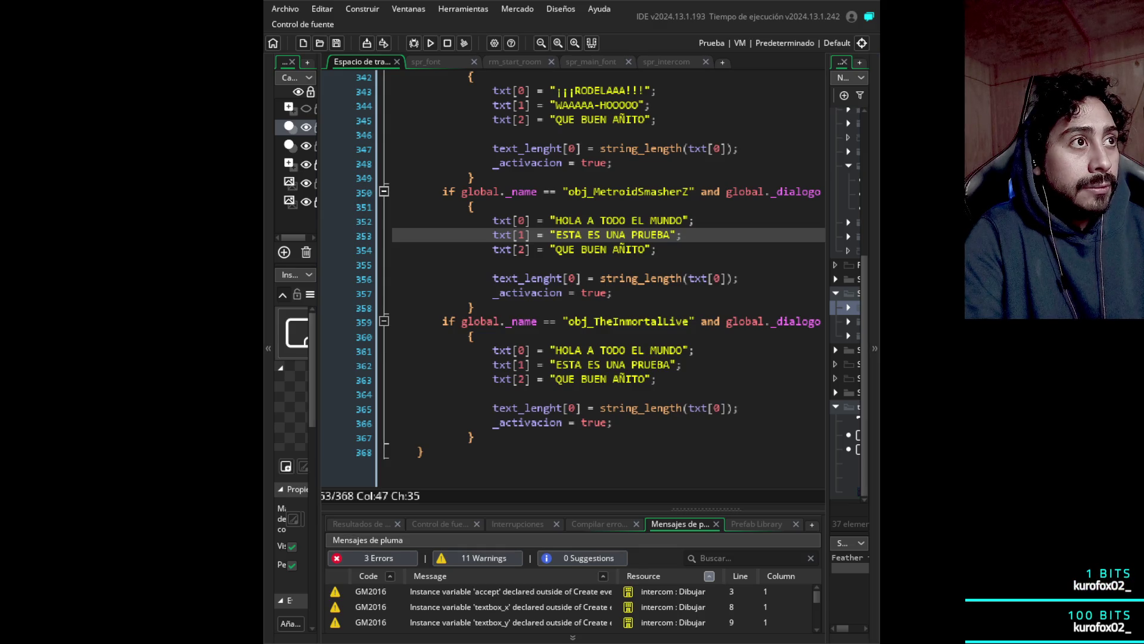
left_click(589, 105)
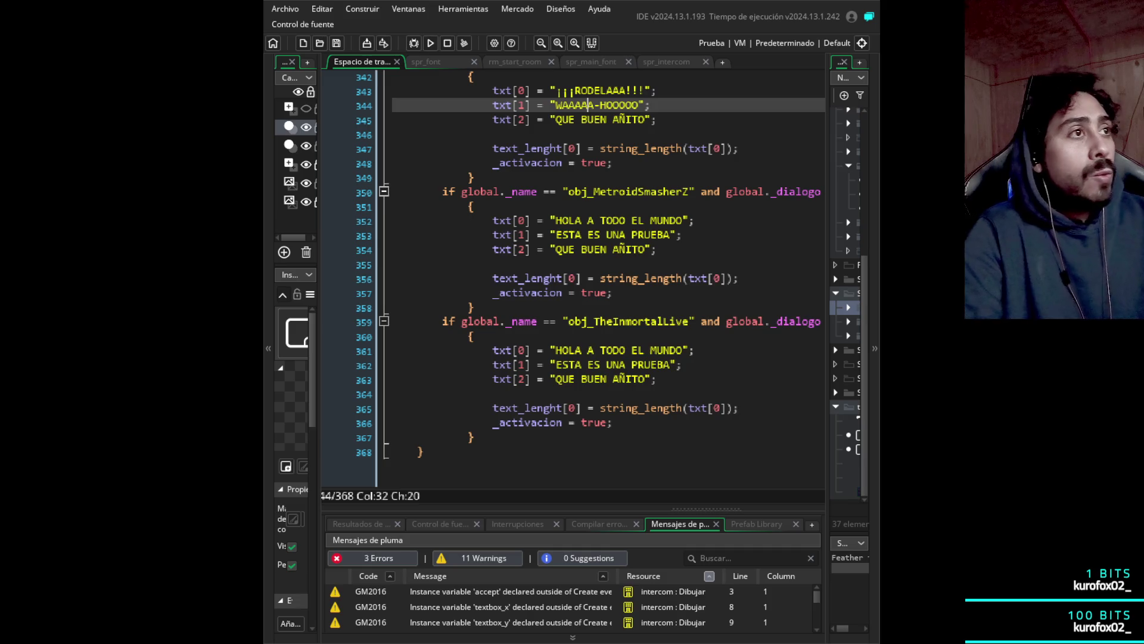
- Remove two A's from the line 344 shout so it reads 'WAAA-HOOOOO'
left_click(594, 104)
key("BackSpace")
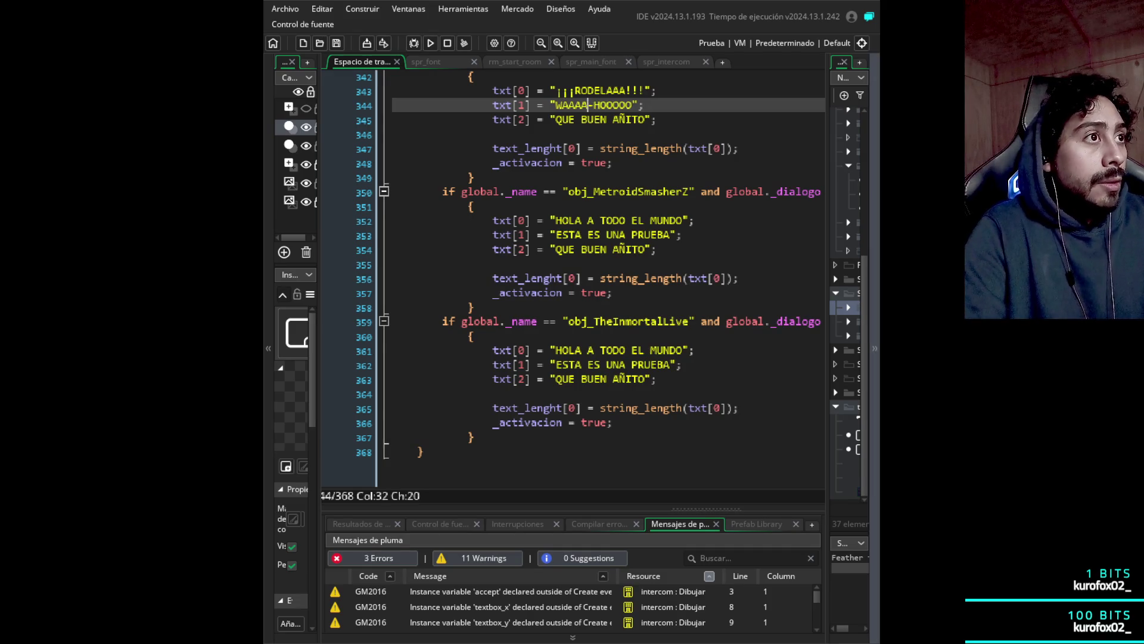
key("BackSpace")
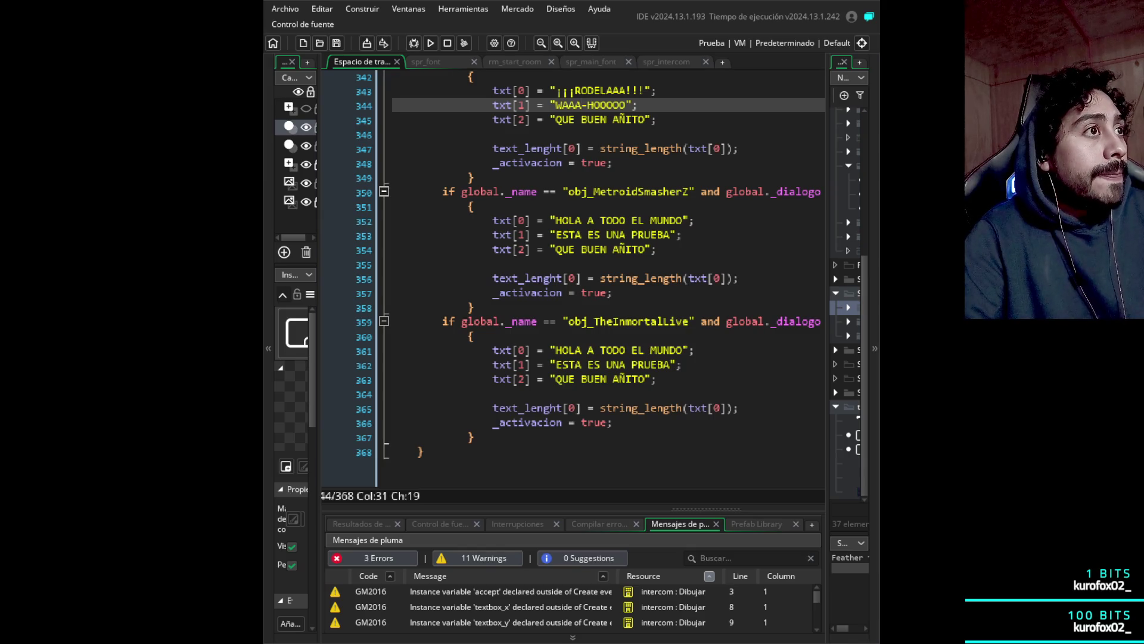
left_click(619, 120)
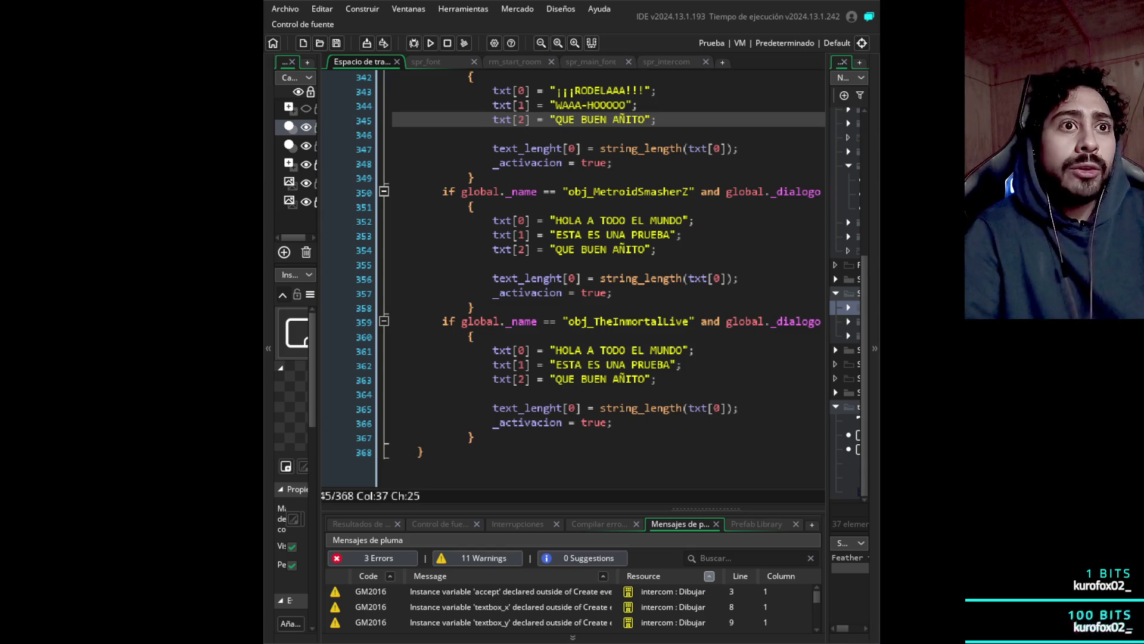
left_click(613, 119)
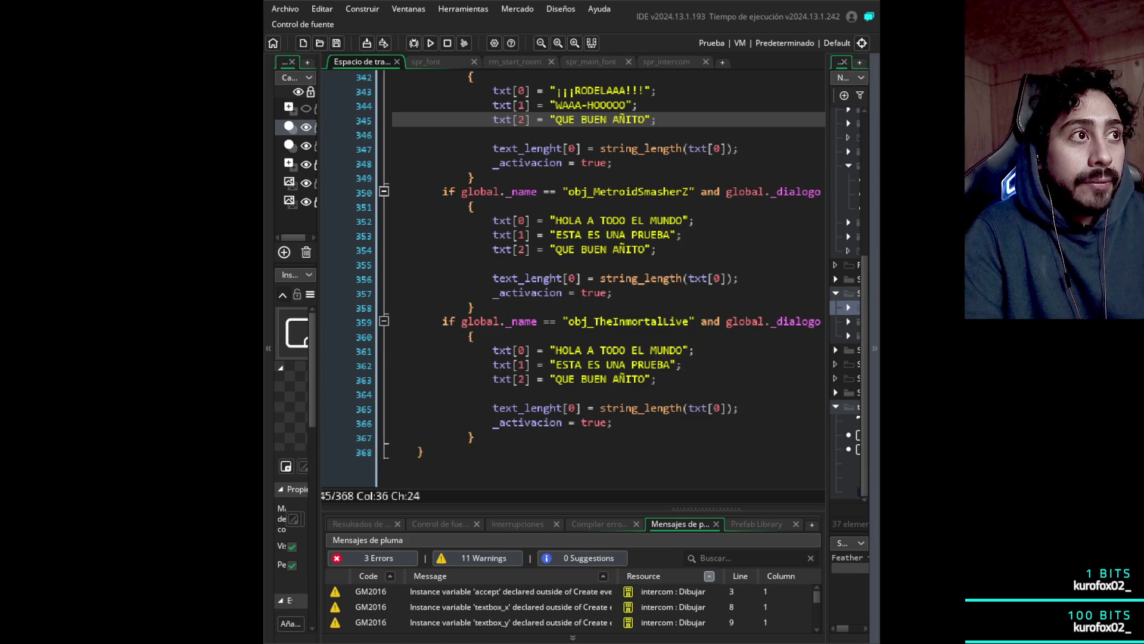
- Replace 'QUE BUEN AÑITO' in txt[2] with APRECIACION:'
left_click_drag(645, 119, 555, 120)
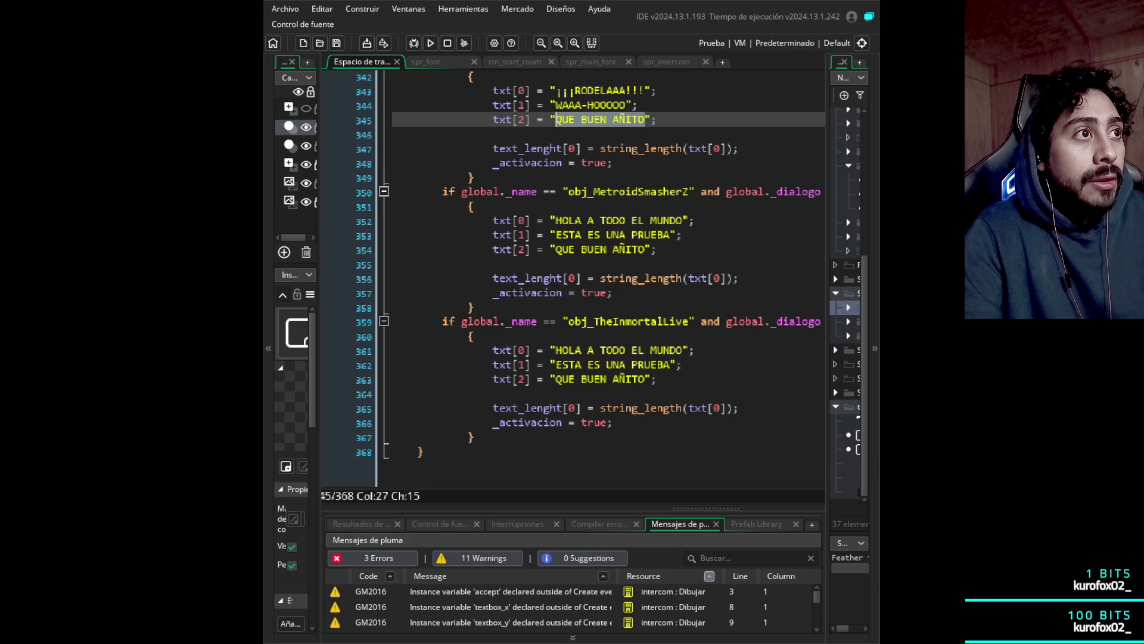
type("APRECIACI")
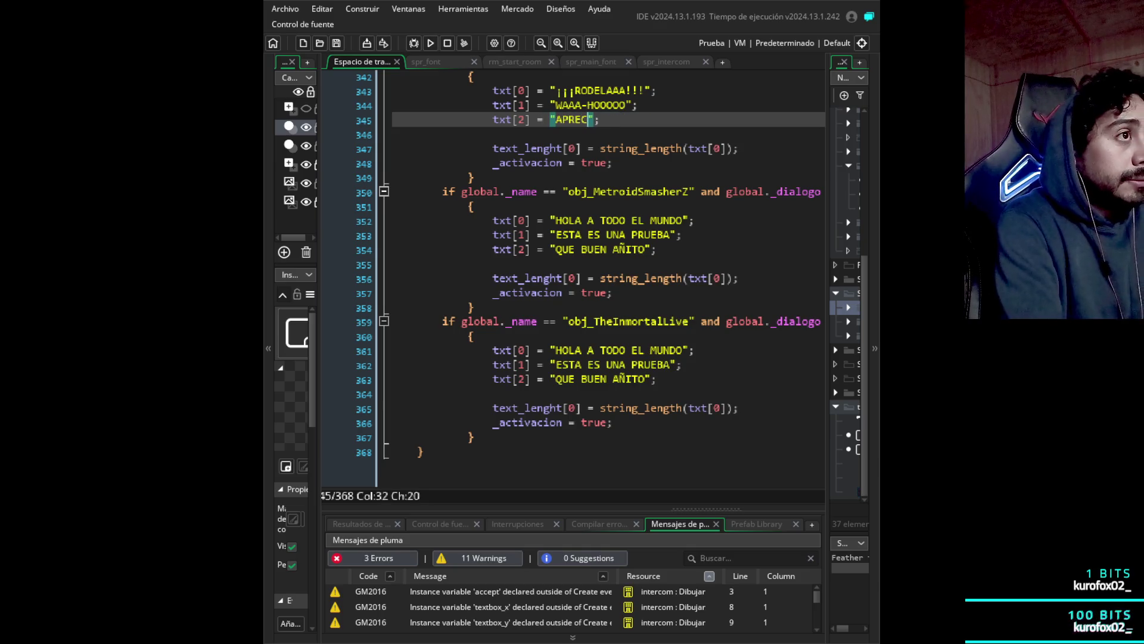
type("ON")
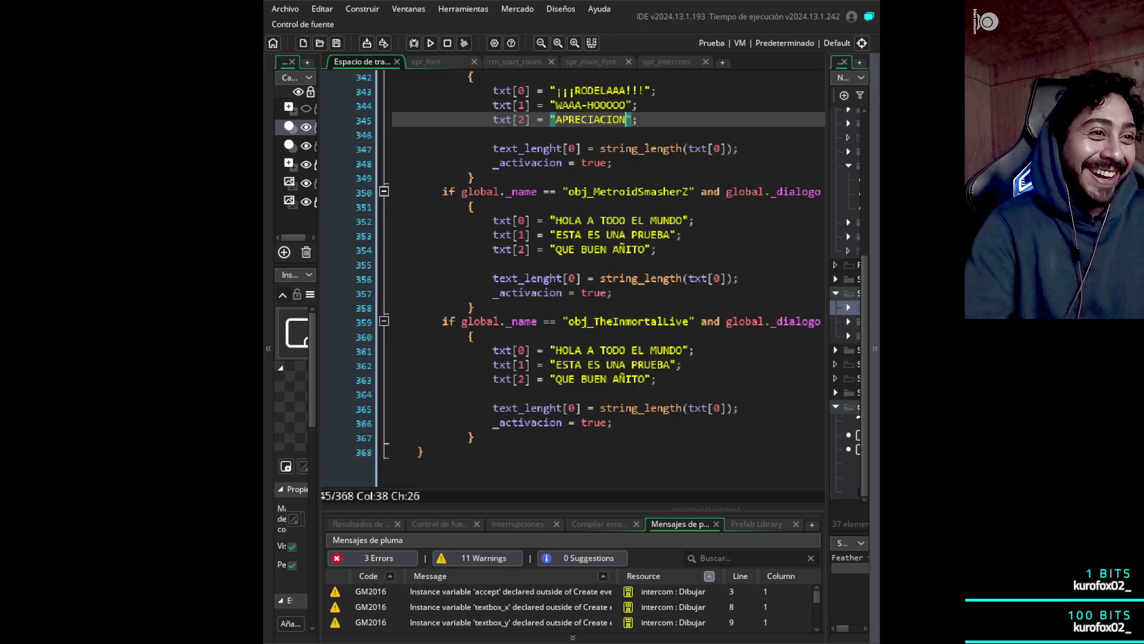
type(":'")
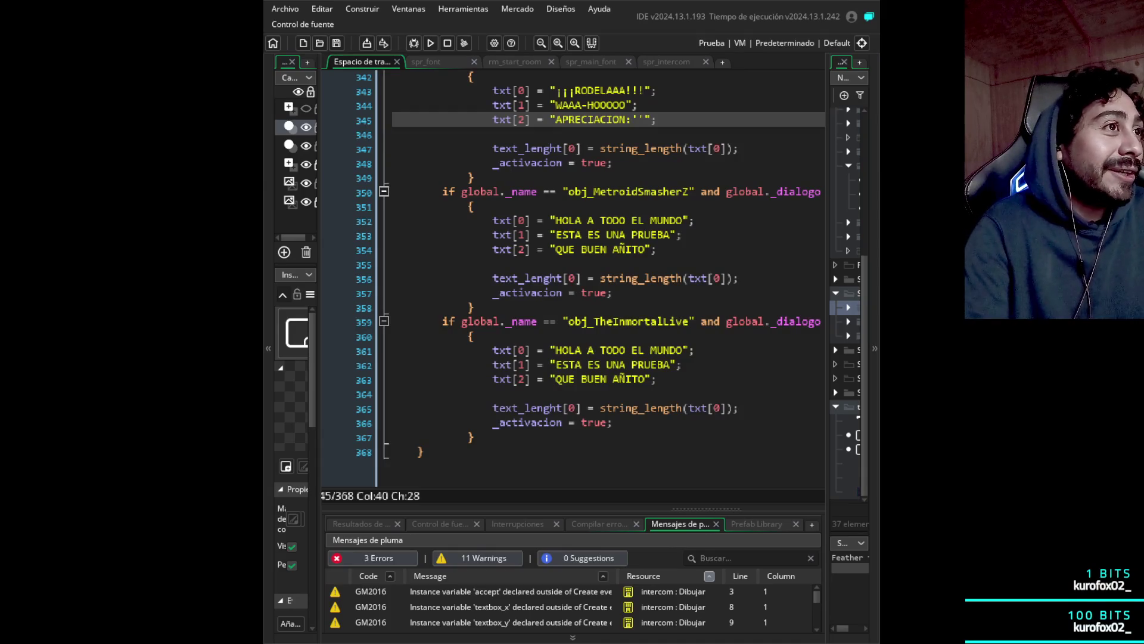
- Paste the long appreciation sentence into txt[2] and capitalise its opening 'La'
key("ctrl+v")
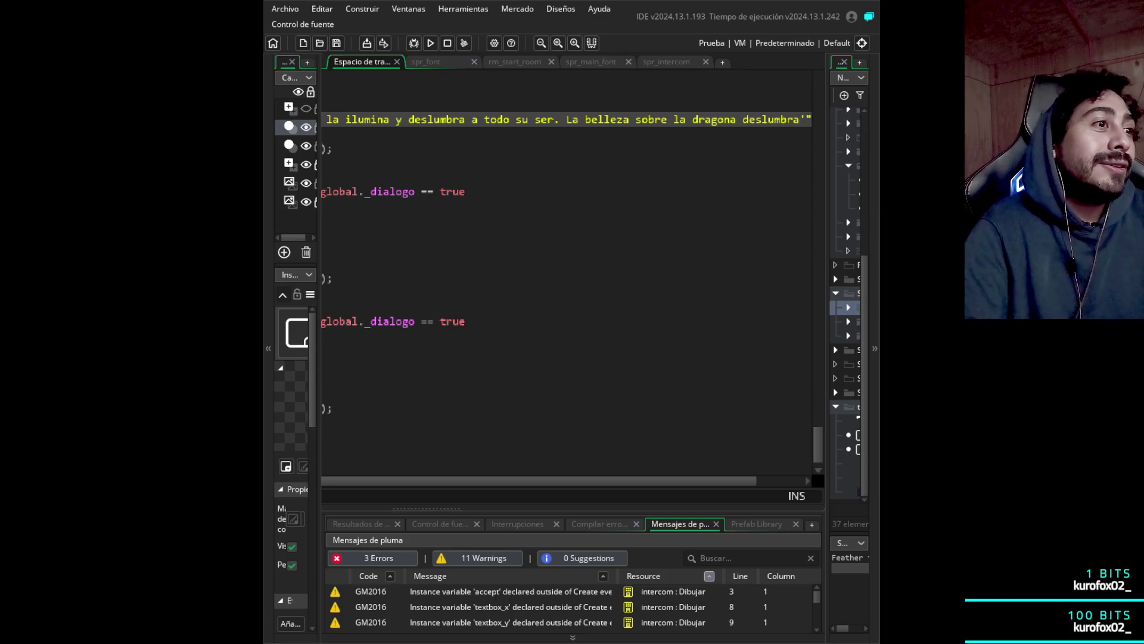
scroll(566, 268, "left", 3)
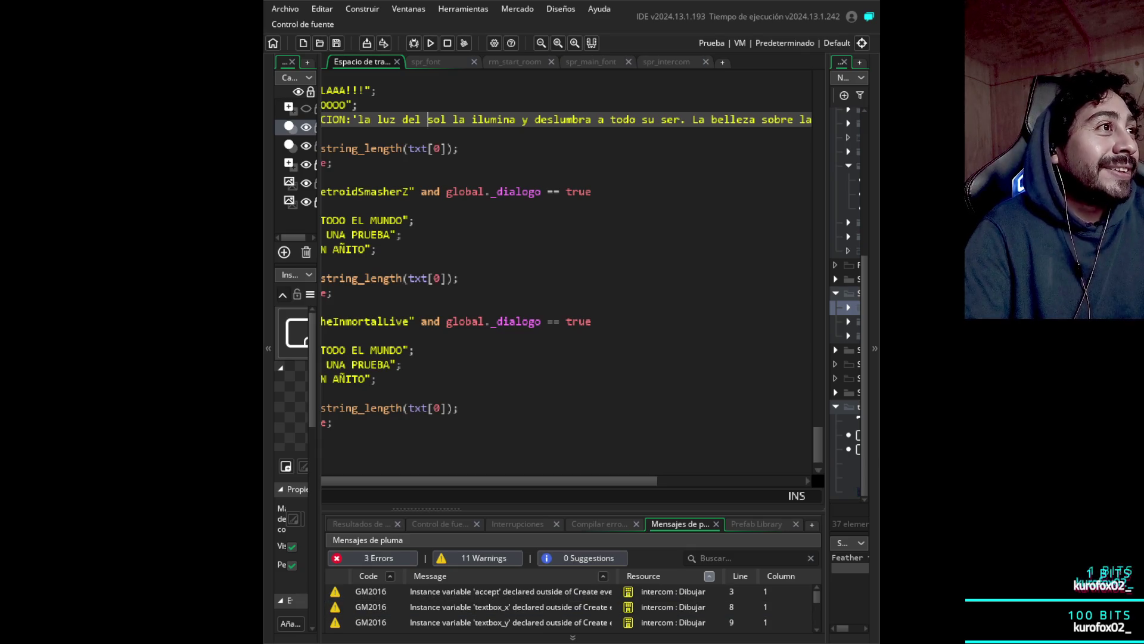
key("Left")
key("Left")
key("Left")
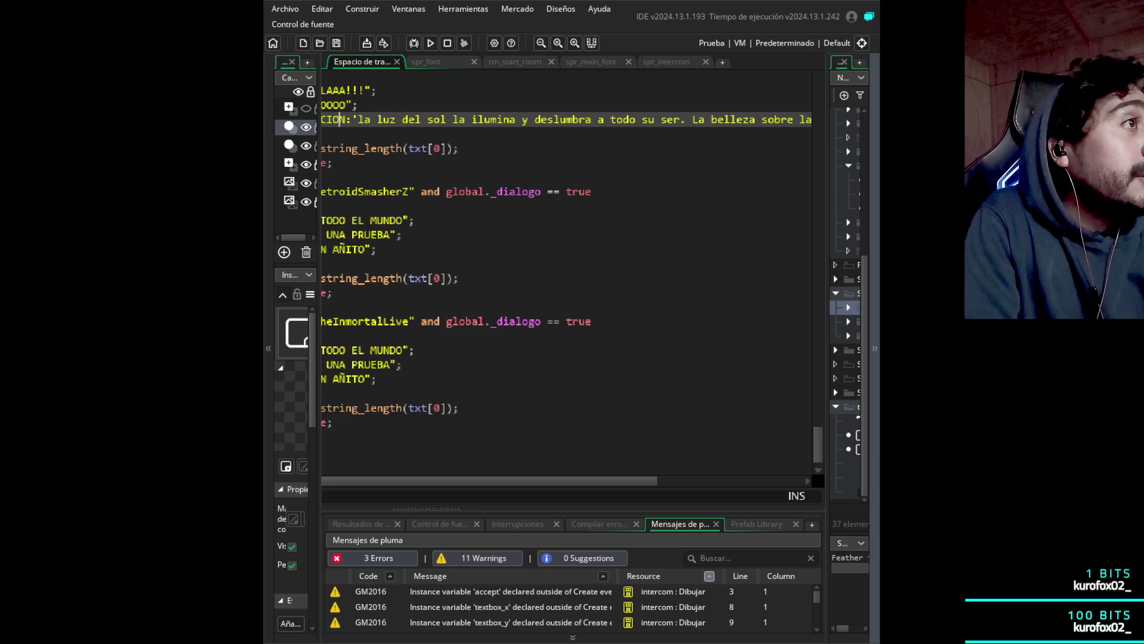
key("Up")
key("Left")
key("Down")
key("Home")
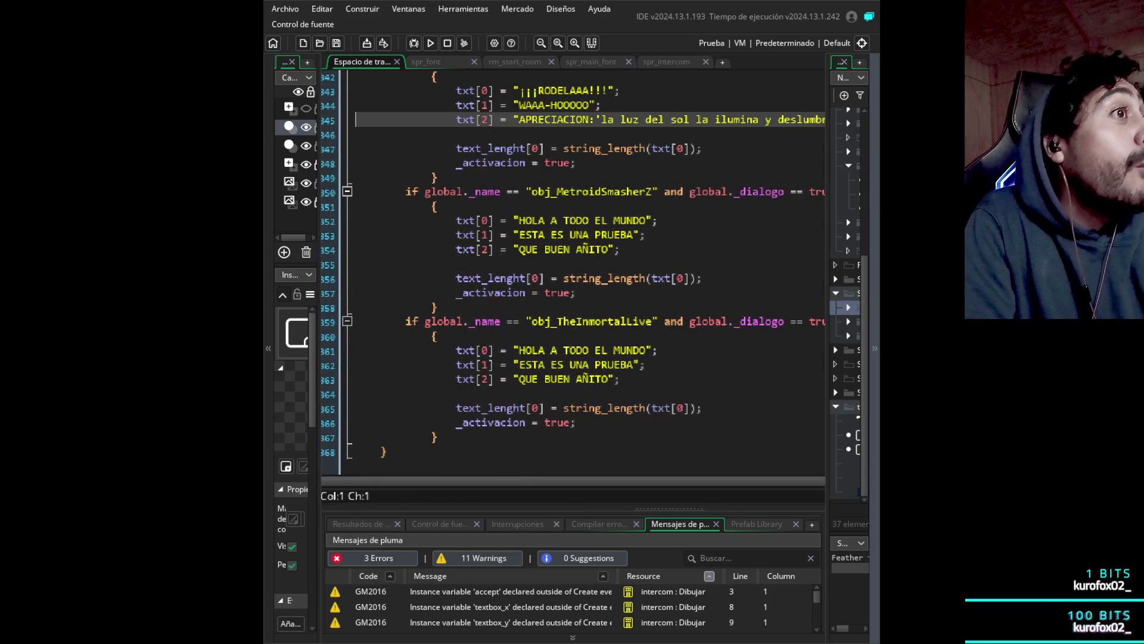
key("Right")
key("Right")
key("Right")
key("Right")
key("Right")
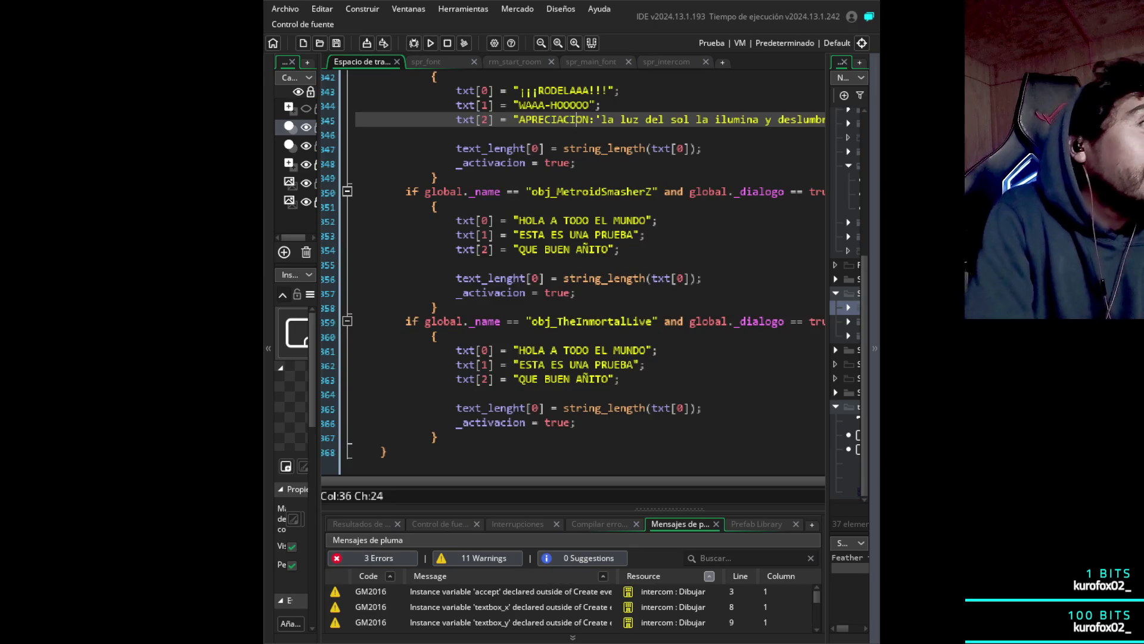
key("BackSpace")
type("L")
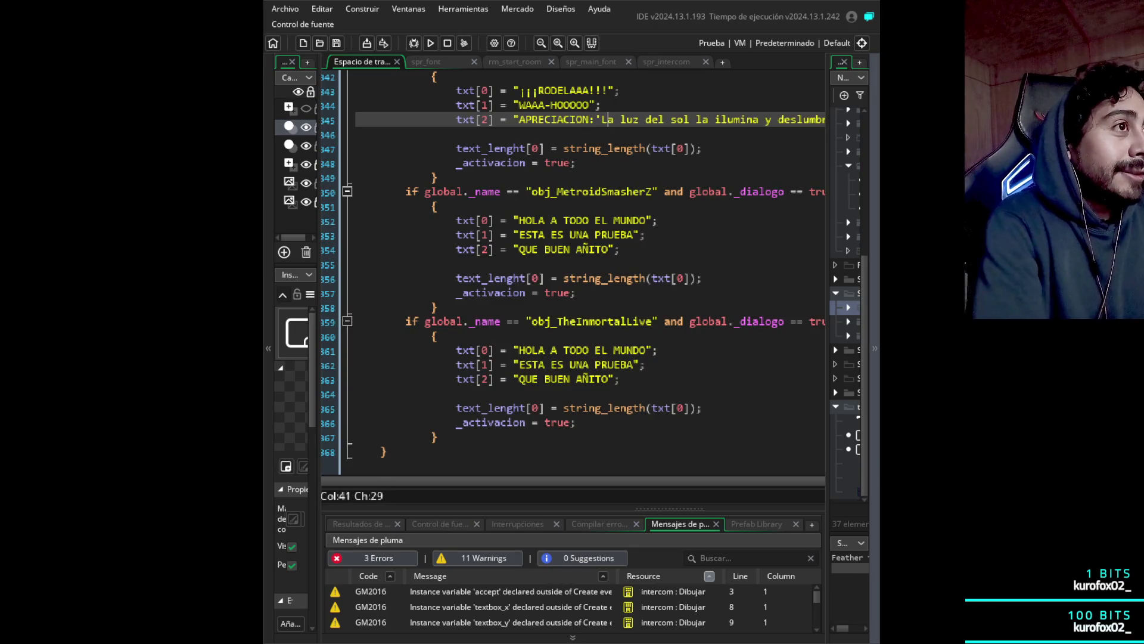
- Review the appreciation sentence and delete the stray 'a' before 'todo'
key("Right")
key("Right")
key("Right")
key("Right")
key("Right")
key("Right")
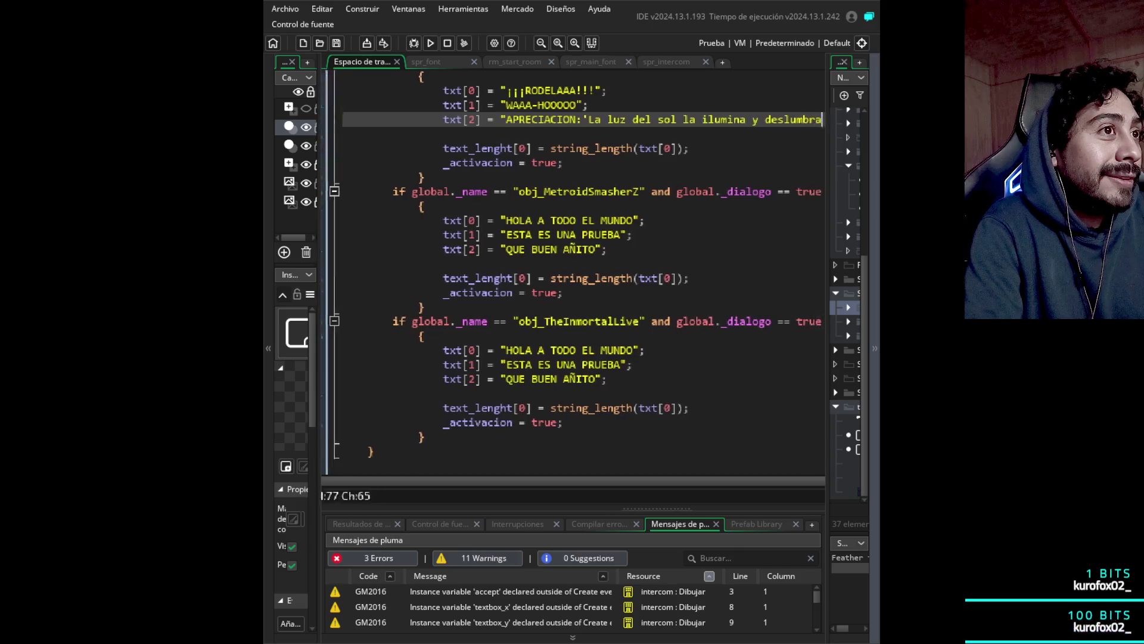
key("Right")
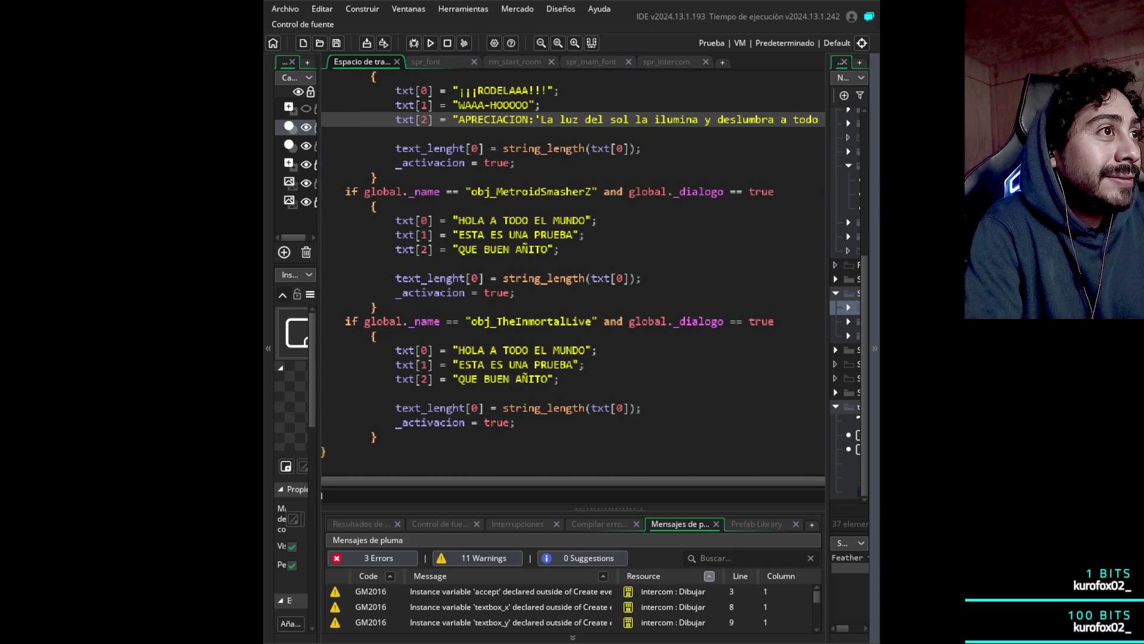
key("Left")
key("Left")
key("Left")
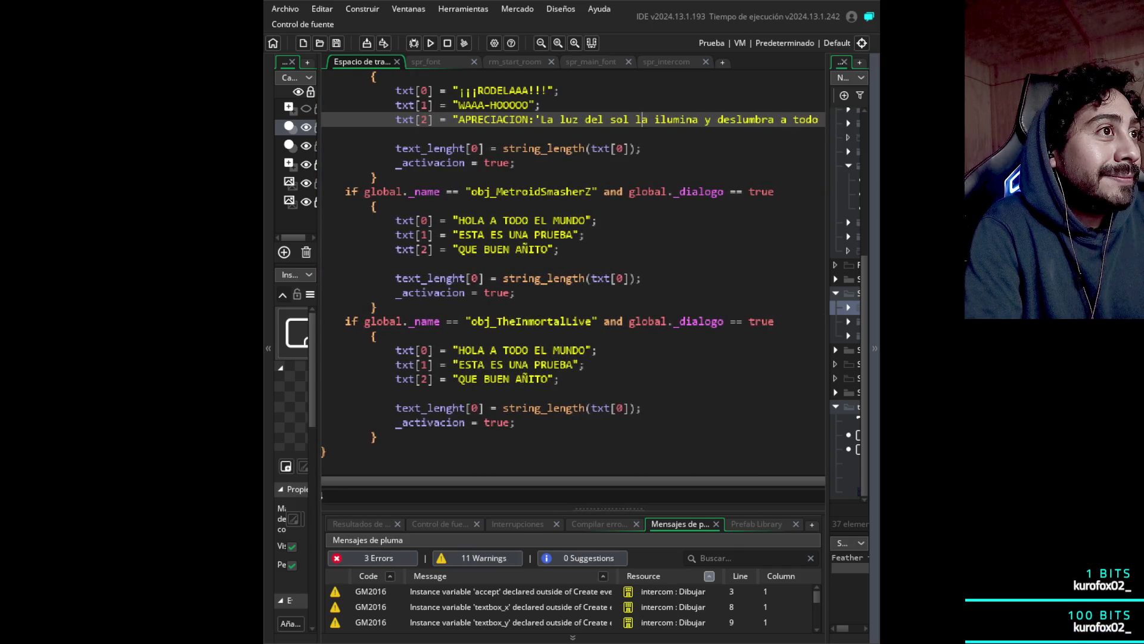
key("Right")
key("Right")
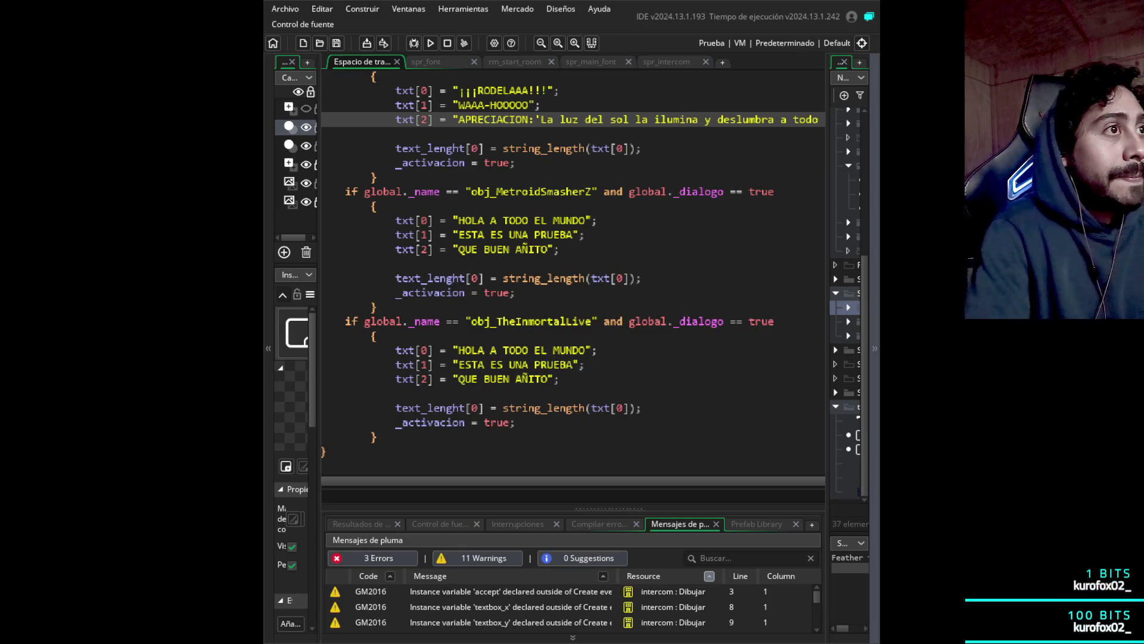
key("Right")
key("Right")
key("Right")
left_click(793, 119)
key("Right")
key("Right")
key("Right")
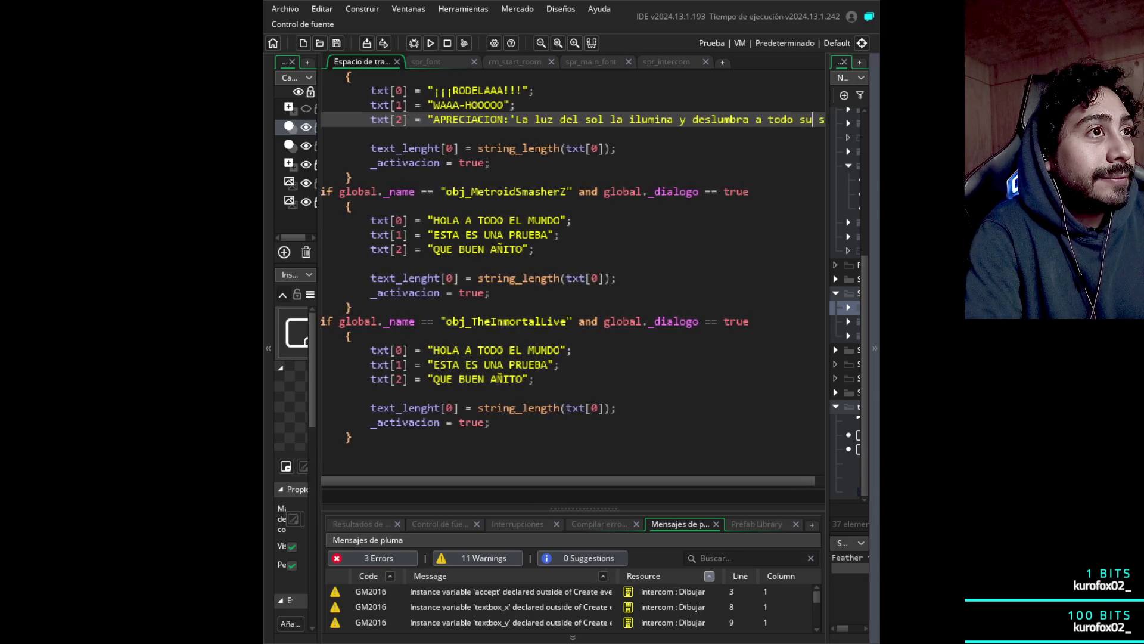
key("Right")
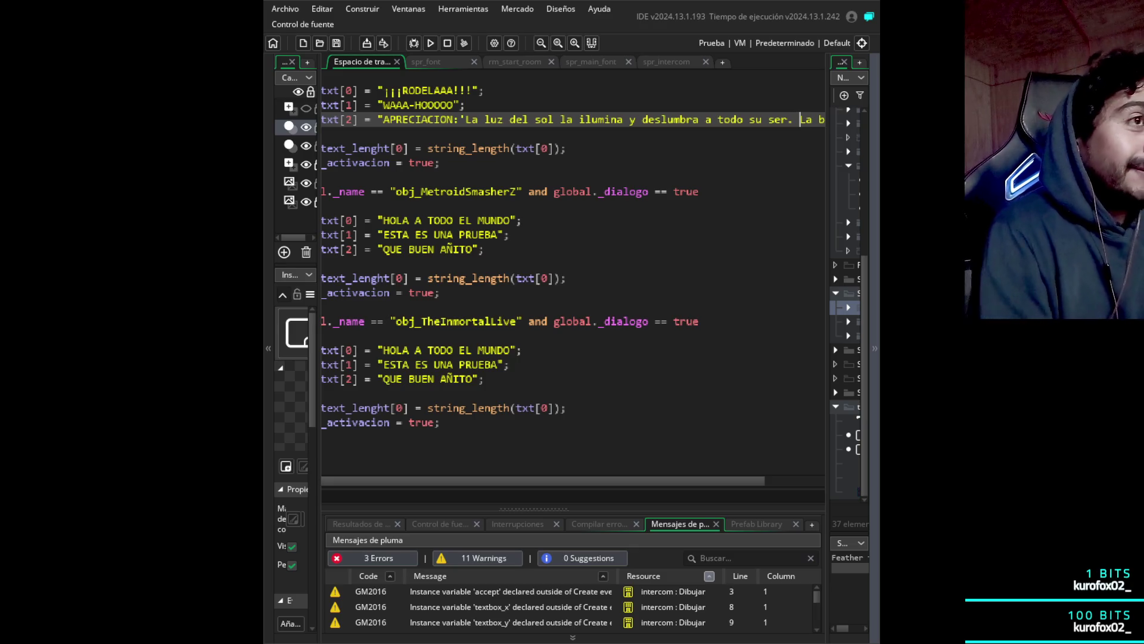
left_click(793, 119)
key("Left")
key("Left")
key("Left")
key("Left")
key("Left")
key("Left")
key("Right")
key("Right")
key("Right")
key("Right")
key("Right")
key("Right")
key("Right")
key("Right")
key("Right")
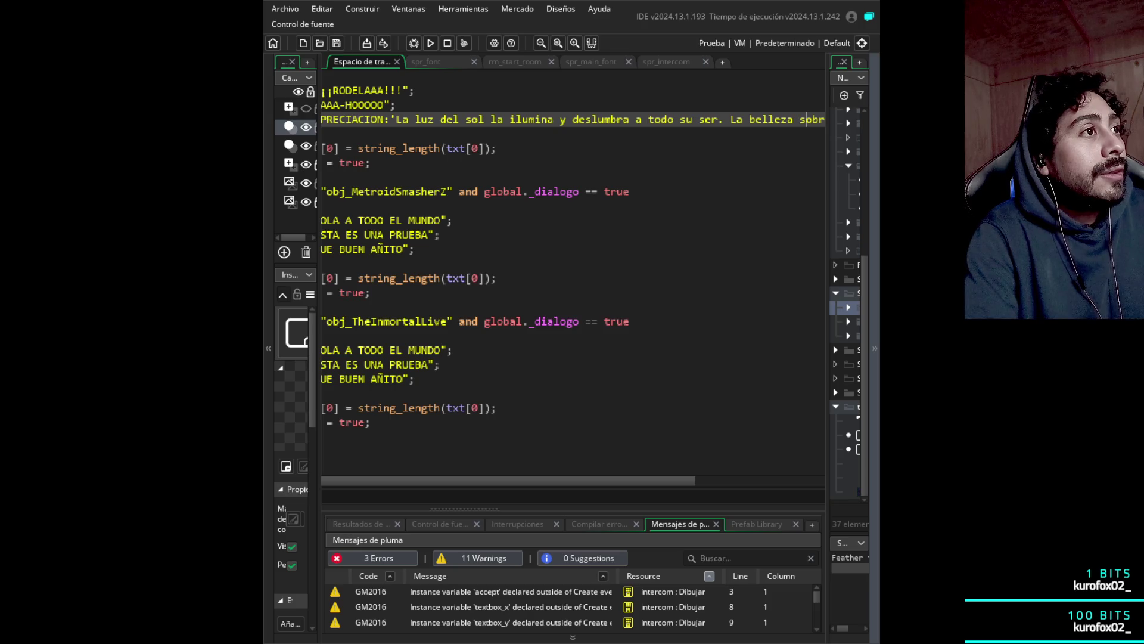
key("Right")
key("Right")
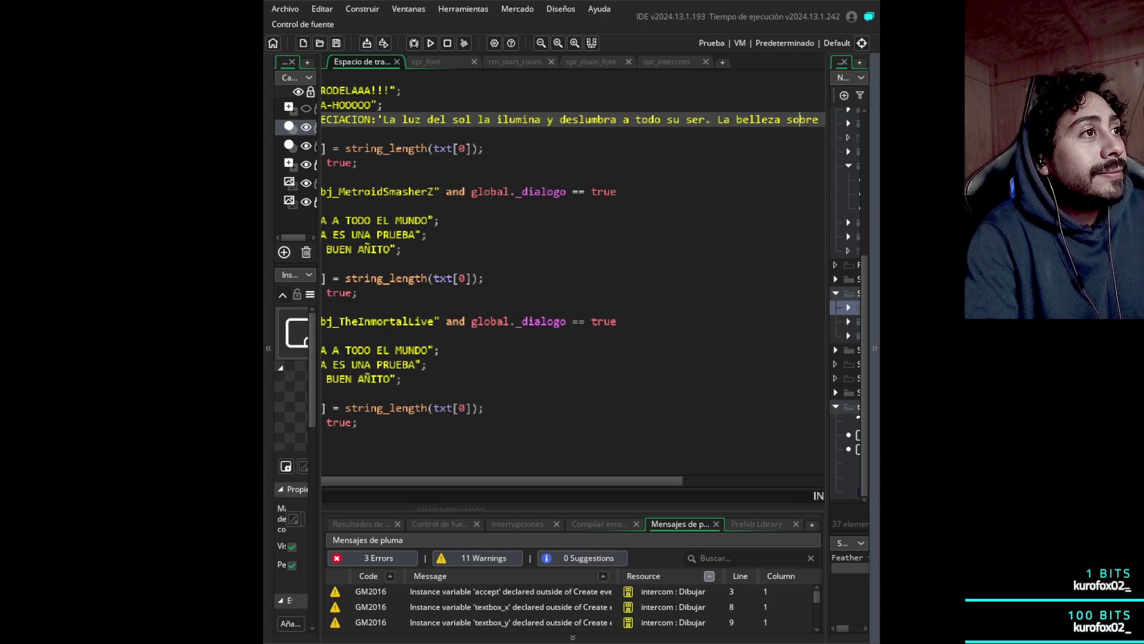
key("Right")
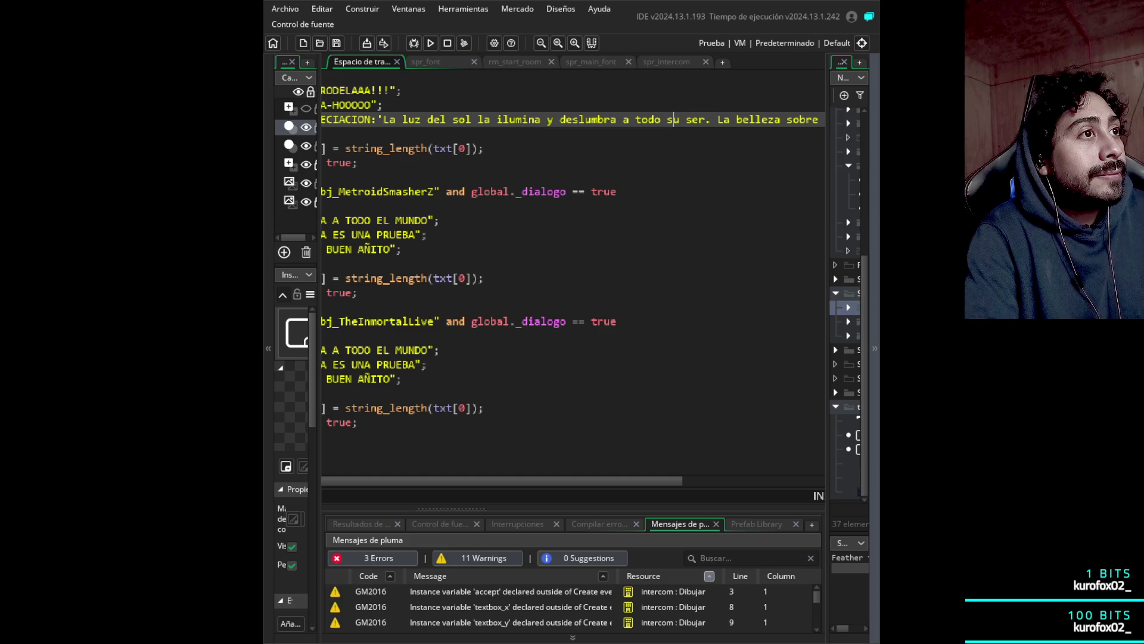
key("Left")
key("Left")
key("Left")
key("BackSpace")
key("BackSpace")
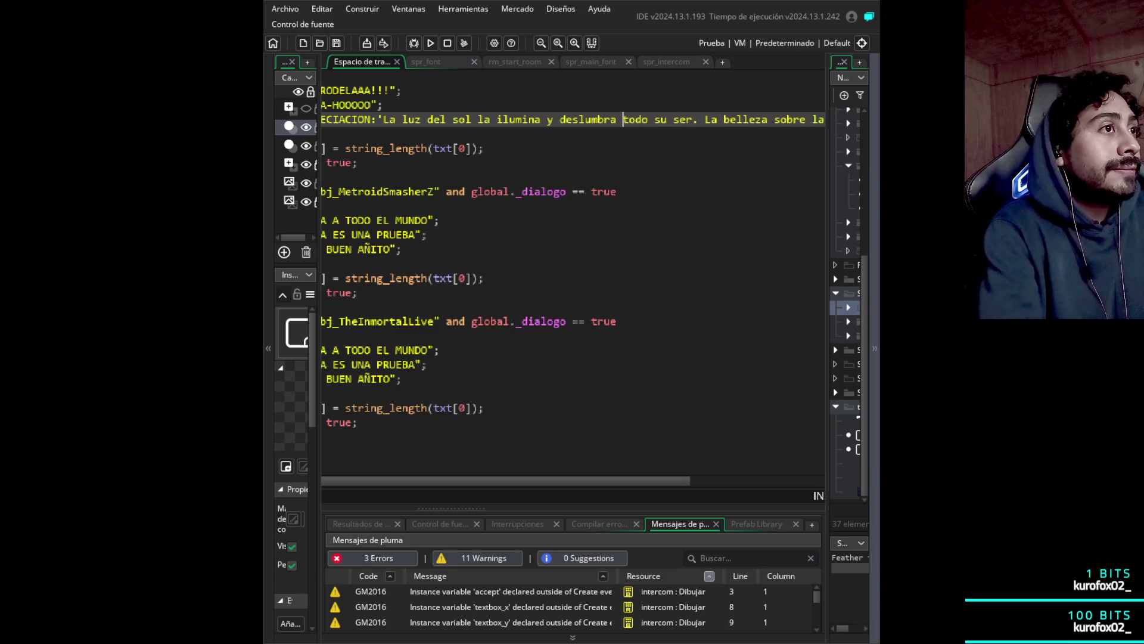
key("Right")
key("Right")
key("Right")
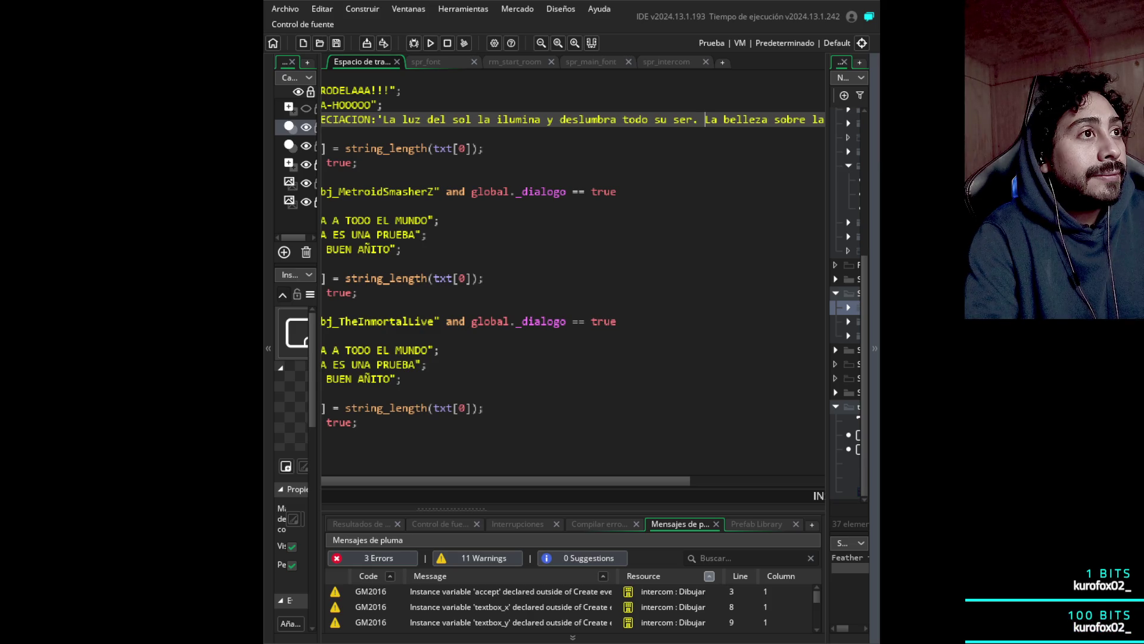
key("Right")
key("Right")
key("Right")
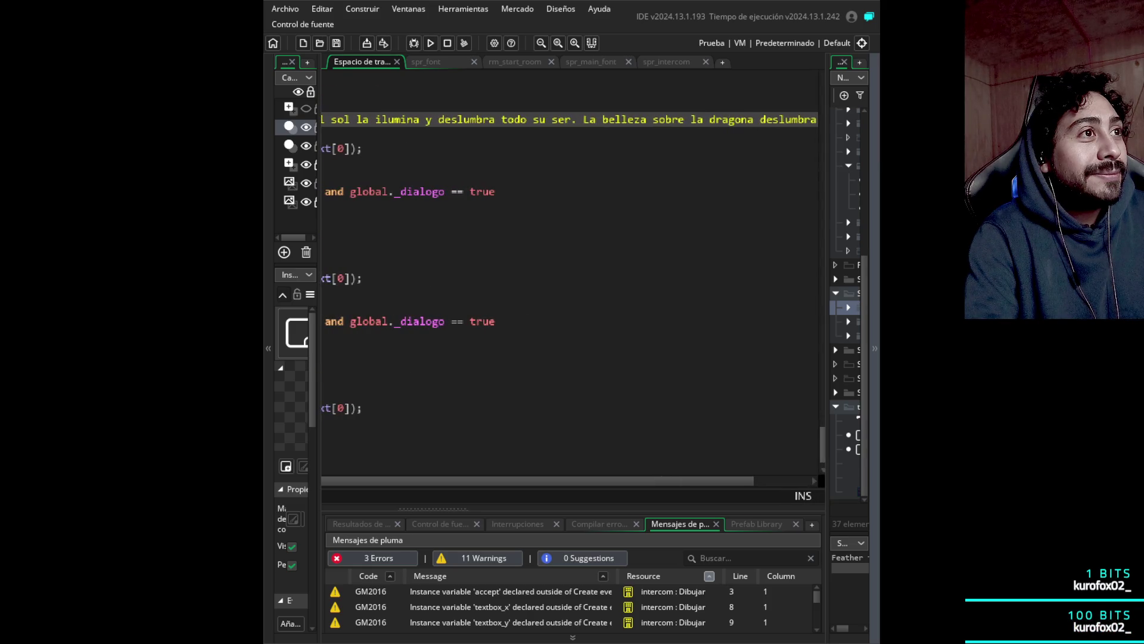
key("Right")
key("Right")
key("Right")
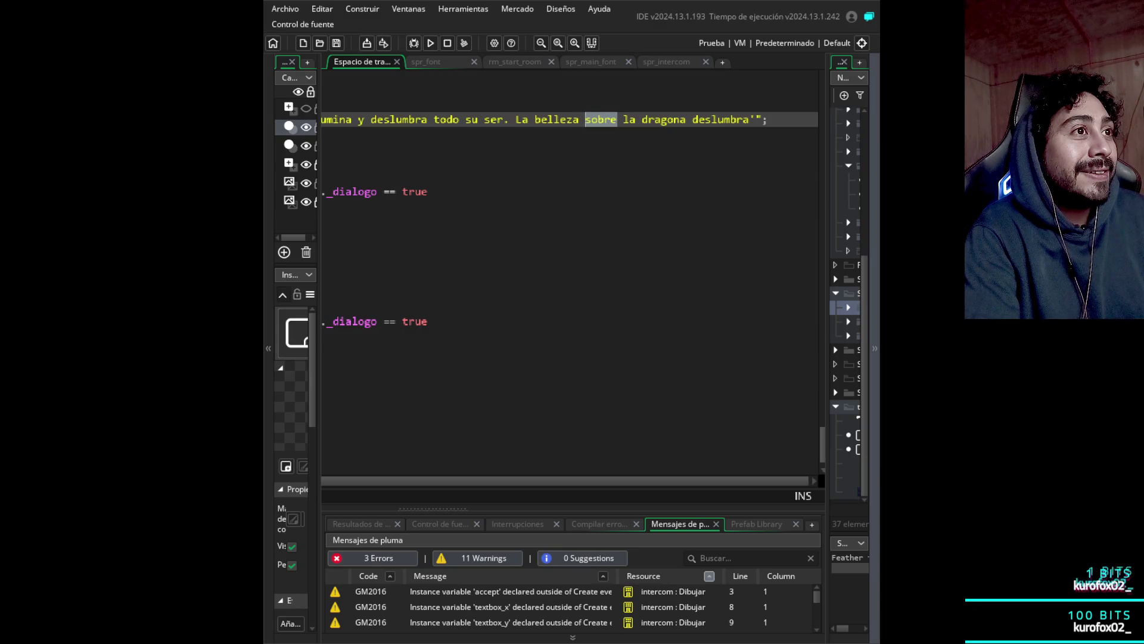
key("shift+Left")
- Replace 'belleza sobre' with 'luz reflejada sobre' in the second sentence
key("ctrl+shift+Left")
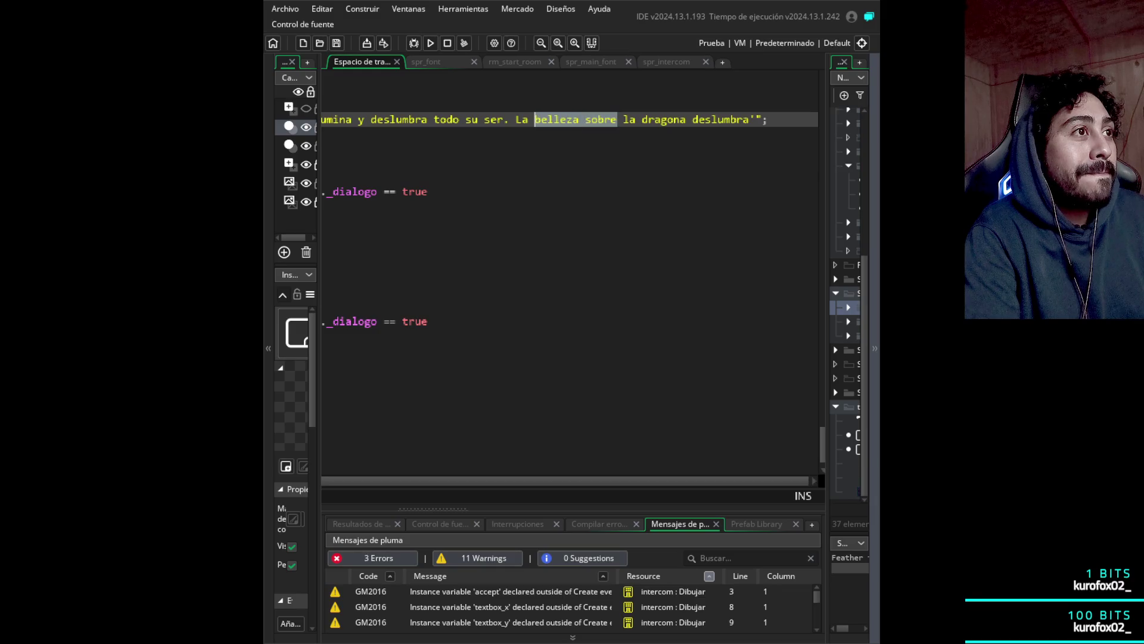
key("BackSpace")
type("luz de ")
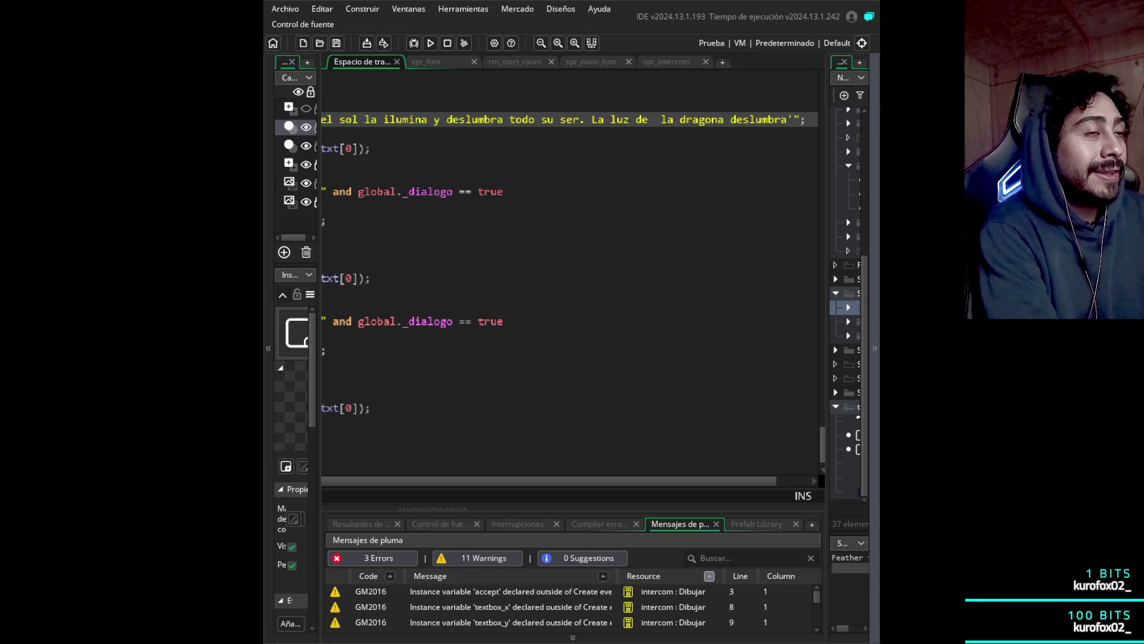
type("l")
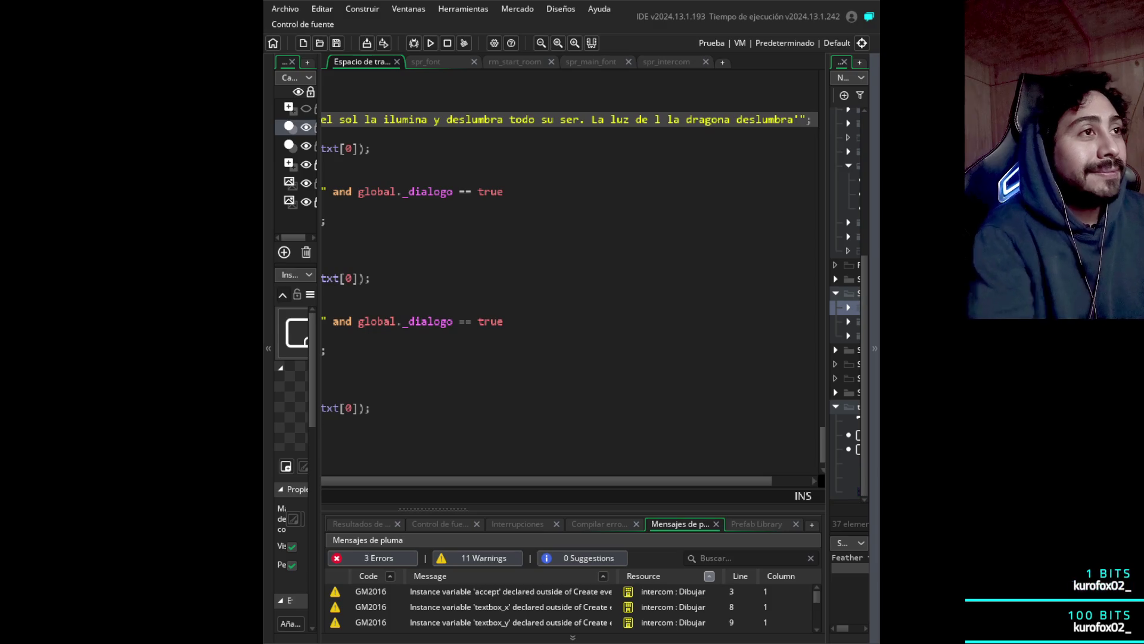
key("BackSpace")
key("BackSpace")
key("BackSpace")
type("reflejada sobre")
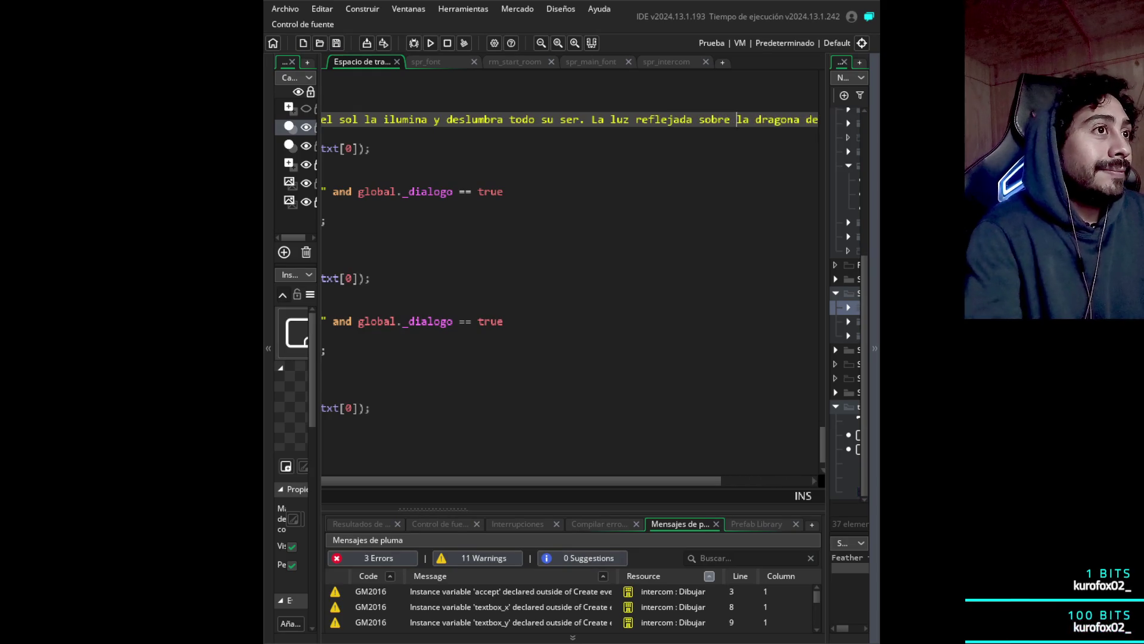
- Delete the trailing word 'deslumbra', then undo to restore it at the sentence end
key("Right")
key("Right")
key("Right")
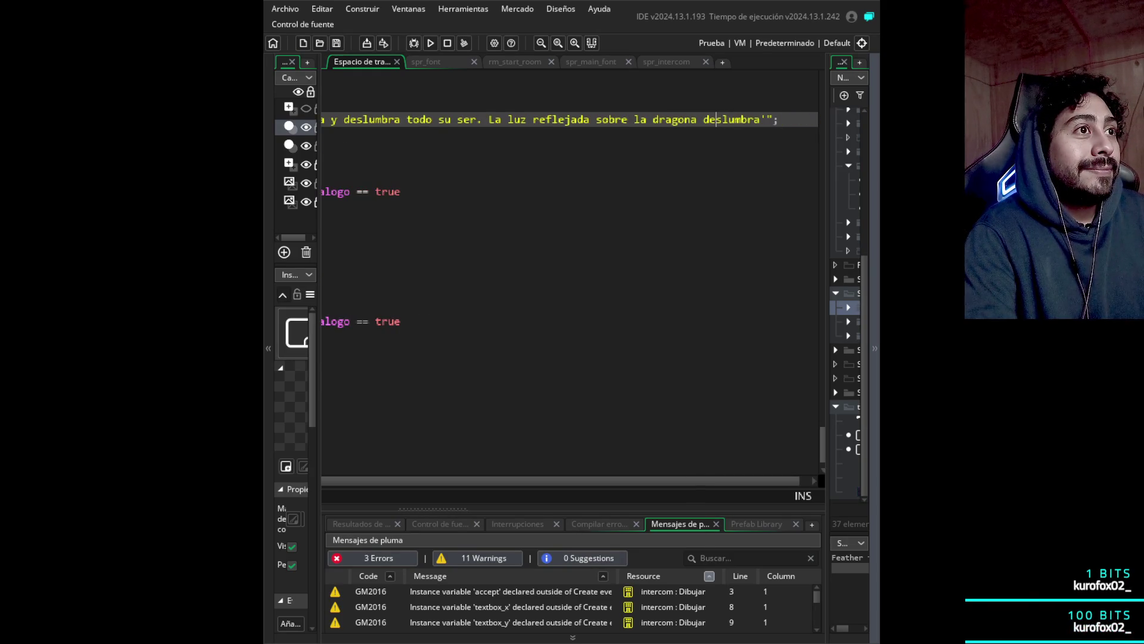
left_click_drag(700, 119, 754, 119)
key("BackSpace")
left_click(585, 119)
key("ctrl+z")
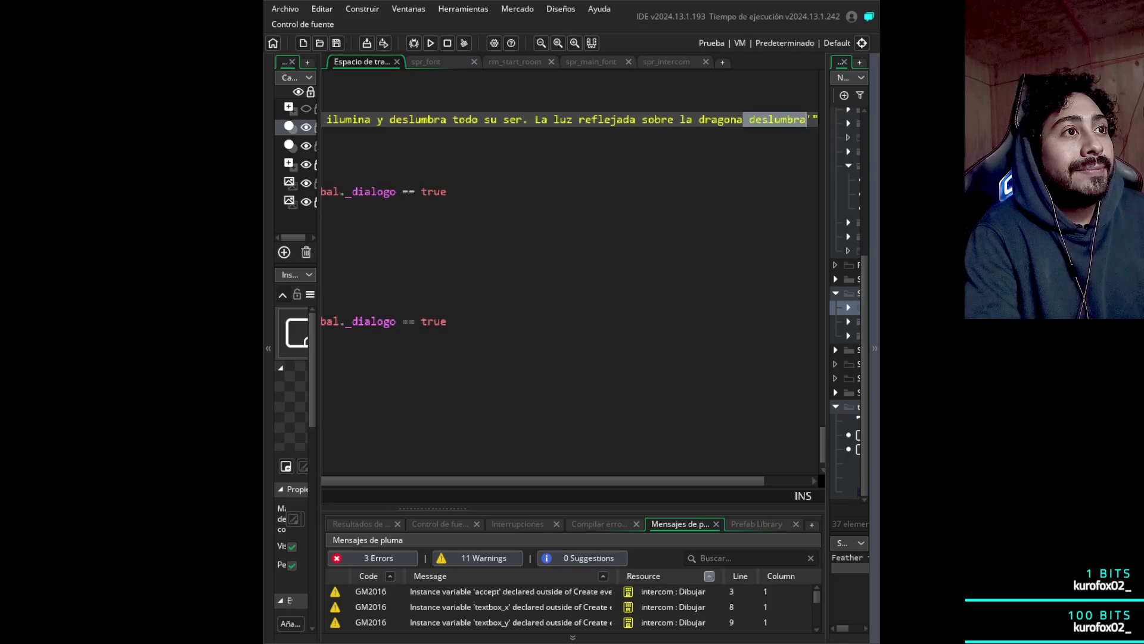
key("Right")
key("Left")
key("Left")
key("Left")
key("Left")
key("Left")
key("Left")
key("Left")
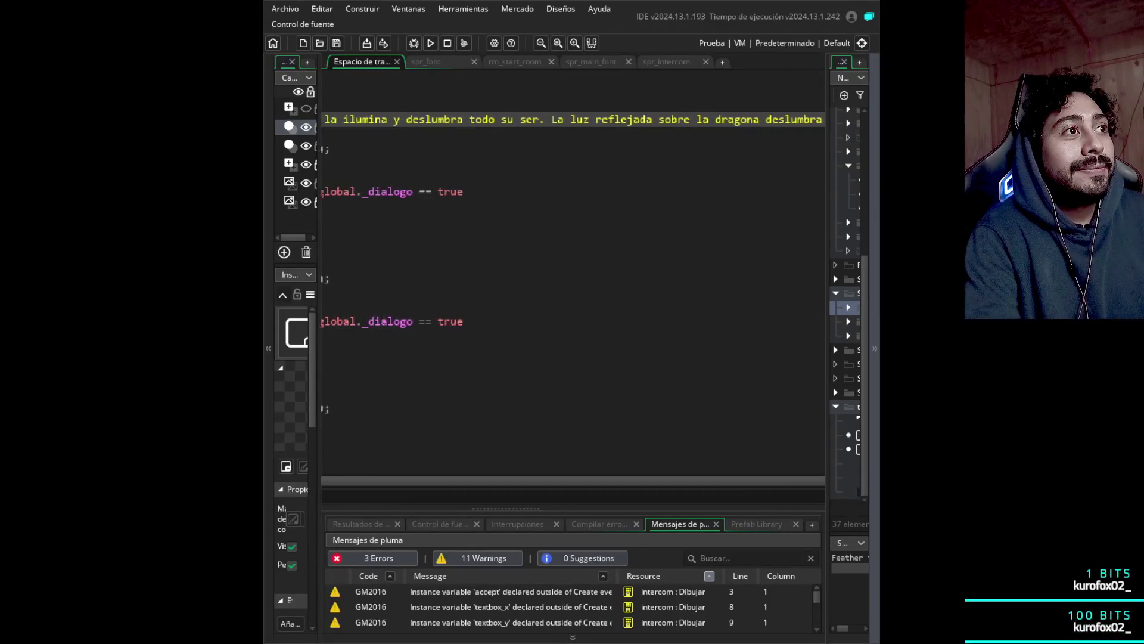
key("Down")
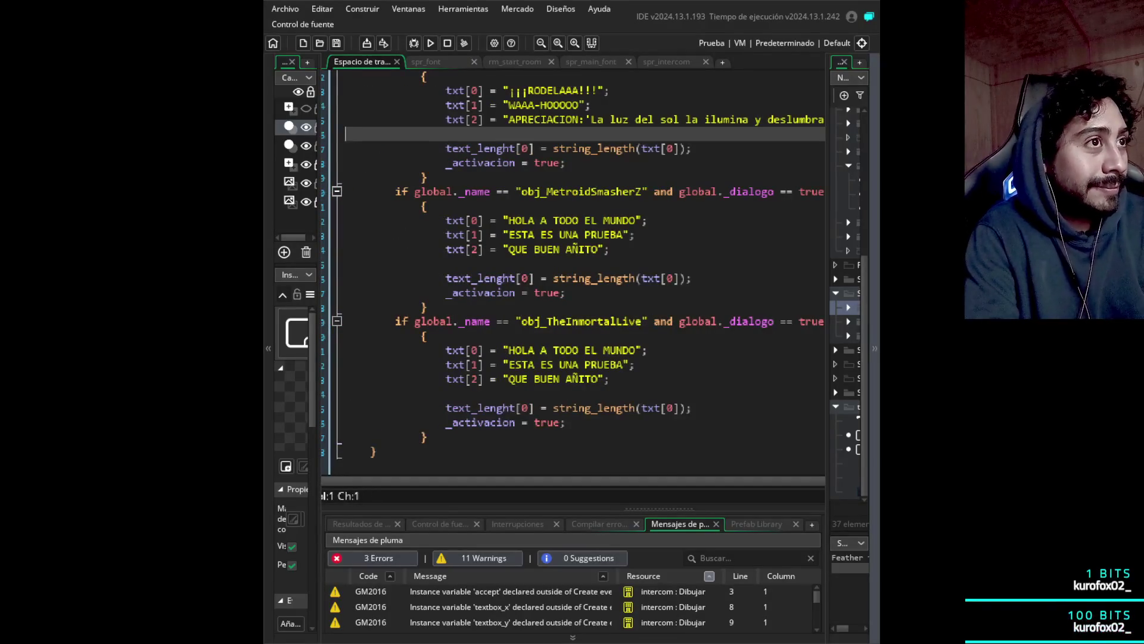
key("Up")
key("Right")
key("Right")
key("Right")
key("Right")
key("Right")
key("Right")
key("Right")
key("Right")
key("Right")
key("Down")
key("Down")
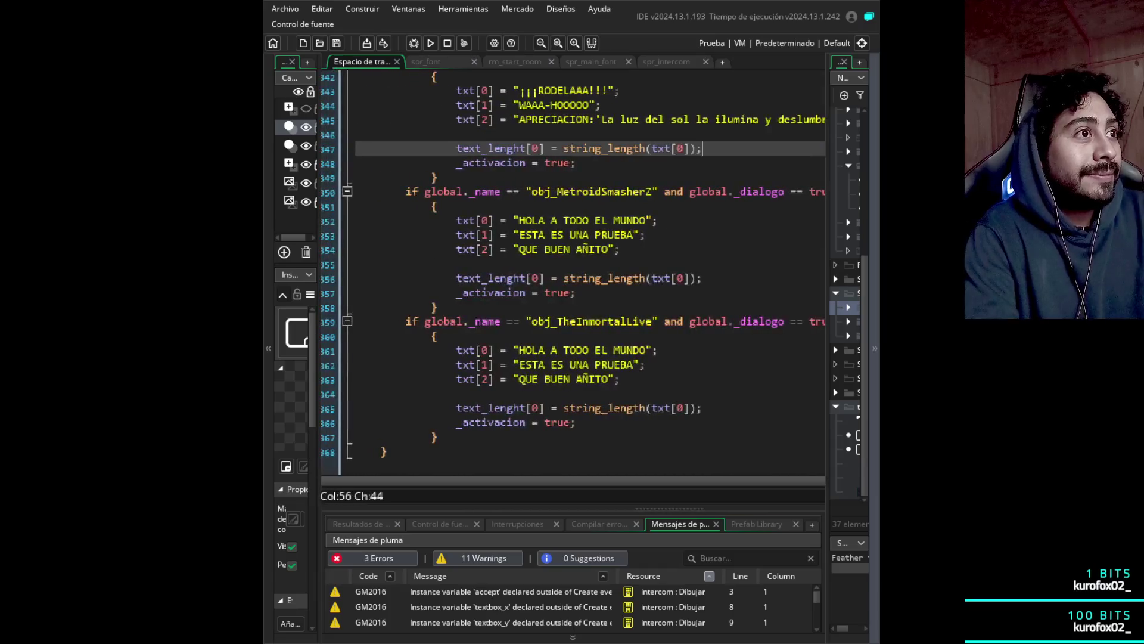
key("Down")
key("Down")
key("Down")
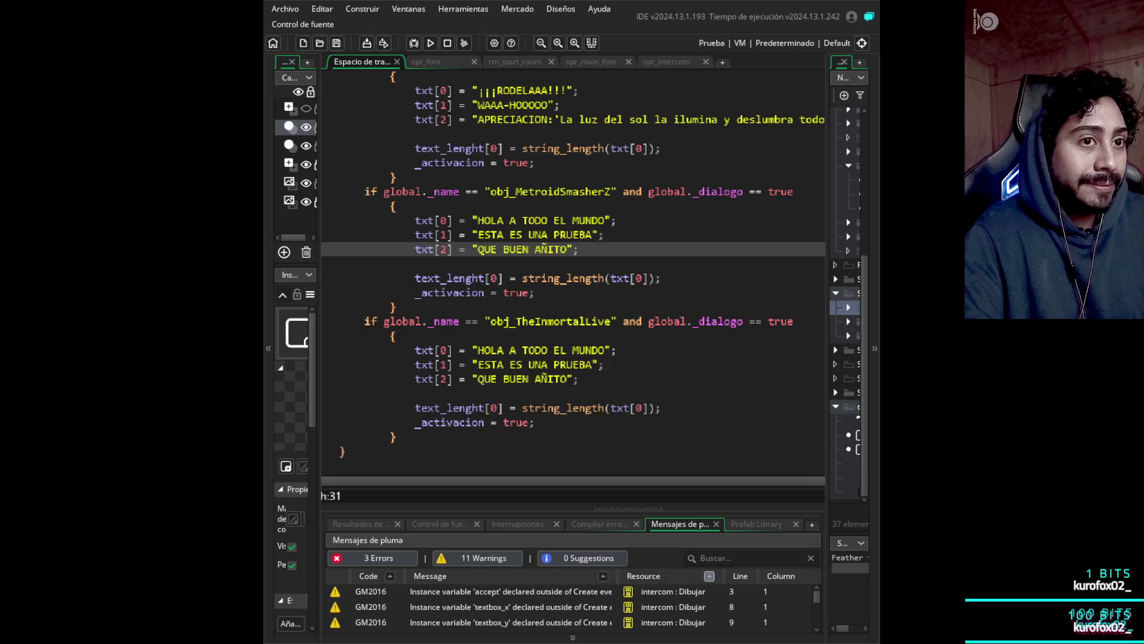
- Delete the txt[1] and txt[2] lines from the obj_MetroidSmasherZ block
key("shift+Up")
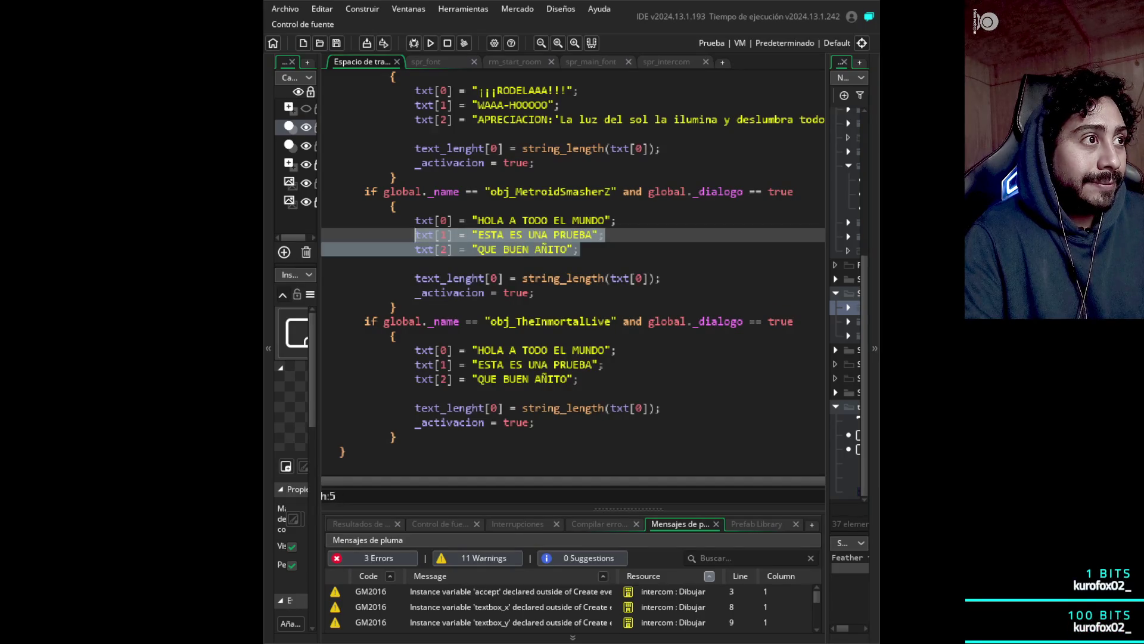
key("shift+Home")
key("shift+Home")
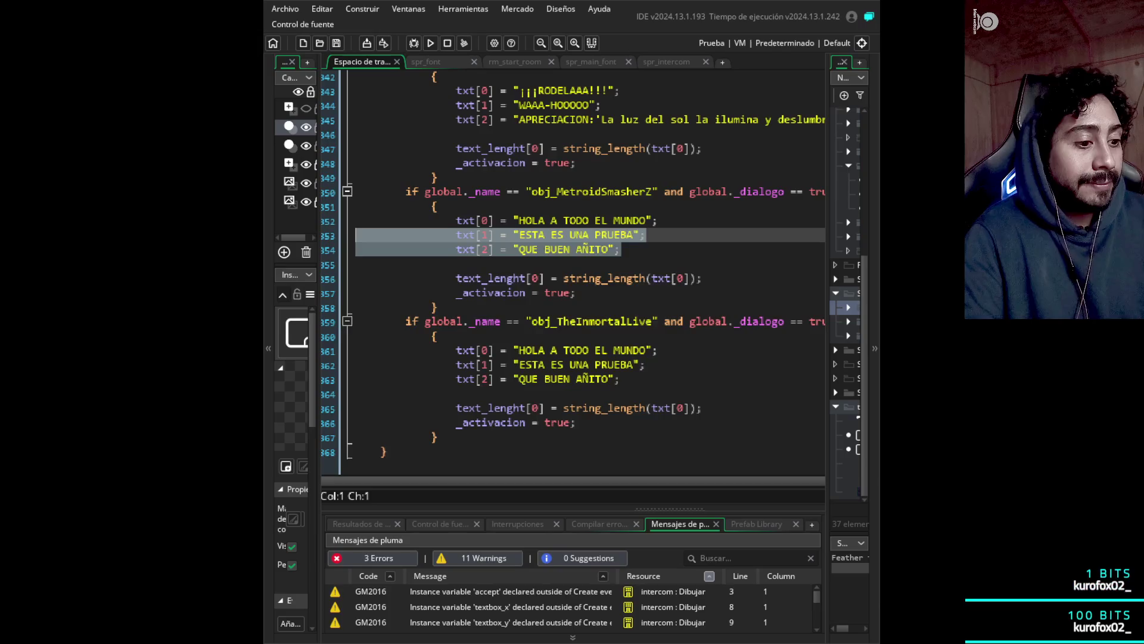
key("BackSpace")
key("BackSpace")
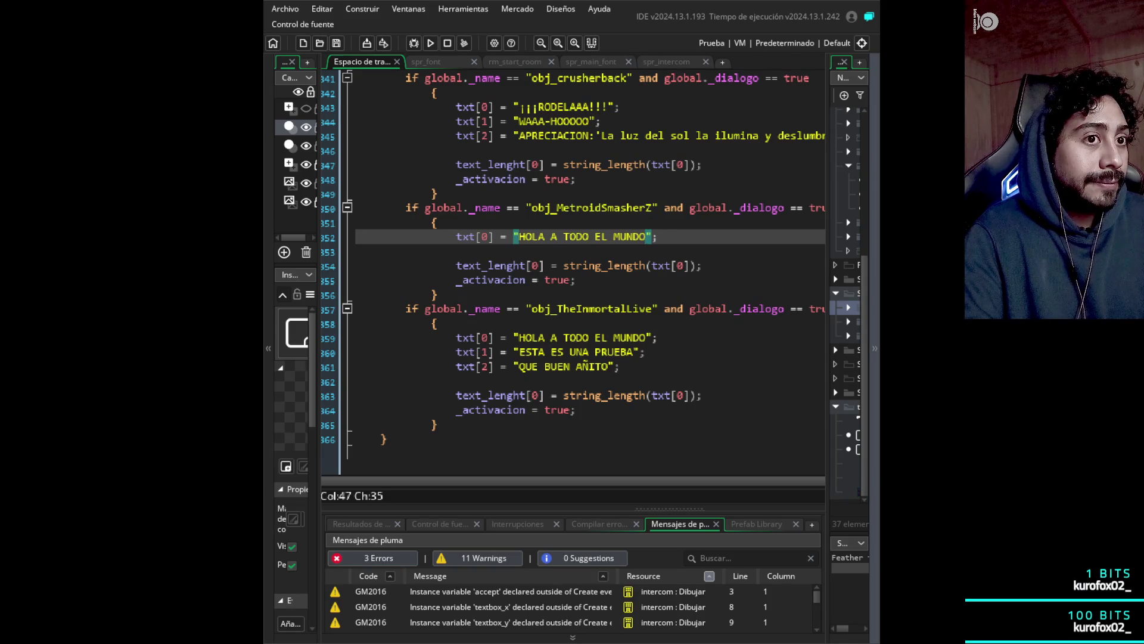
- Replace 'HOLA A TODO EL MUNDO' in txt[0] with 'FELIZ NAVIDAD'
left_click(658, 236)
left_click_drag(647, 237, 519, 236)
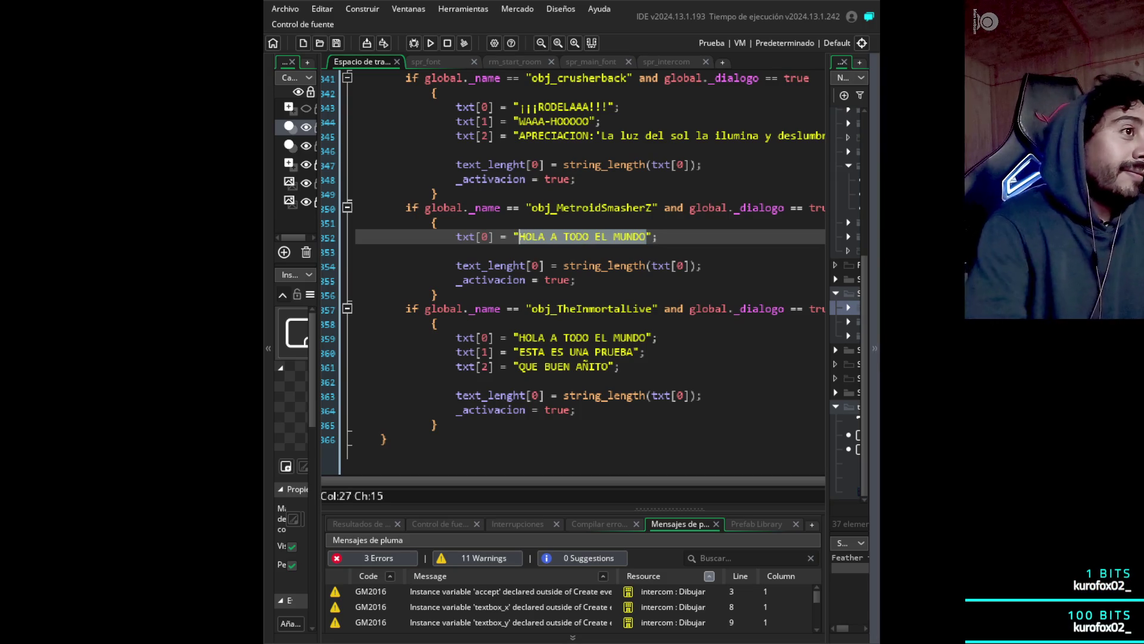
key("BackSpace")
type("FELIZ NAVI")
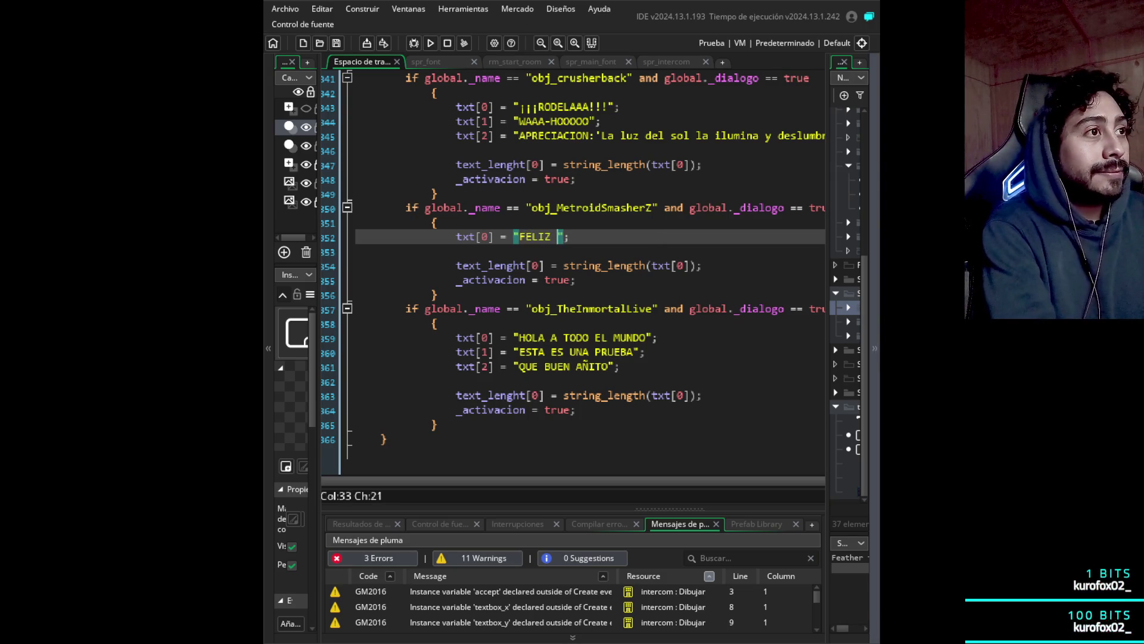
type("DAD")
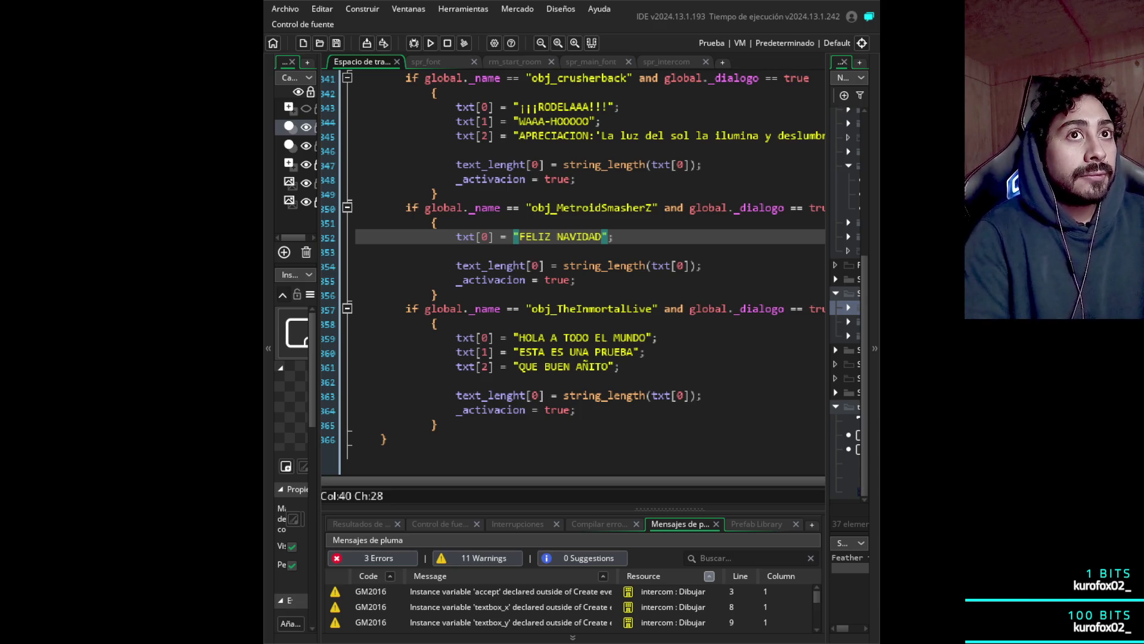
left_click(613, 236)
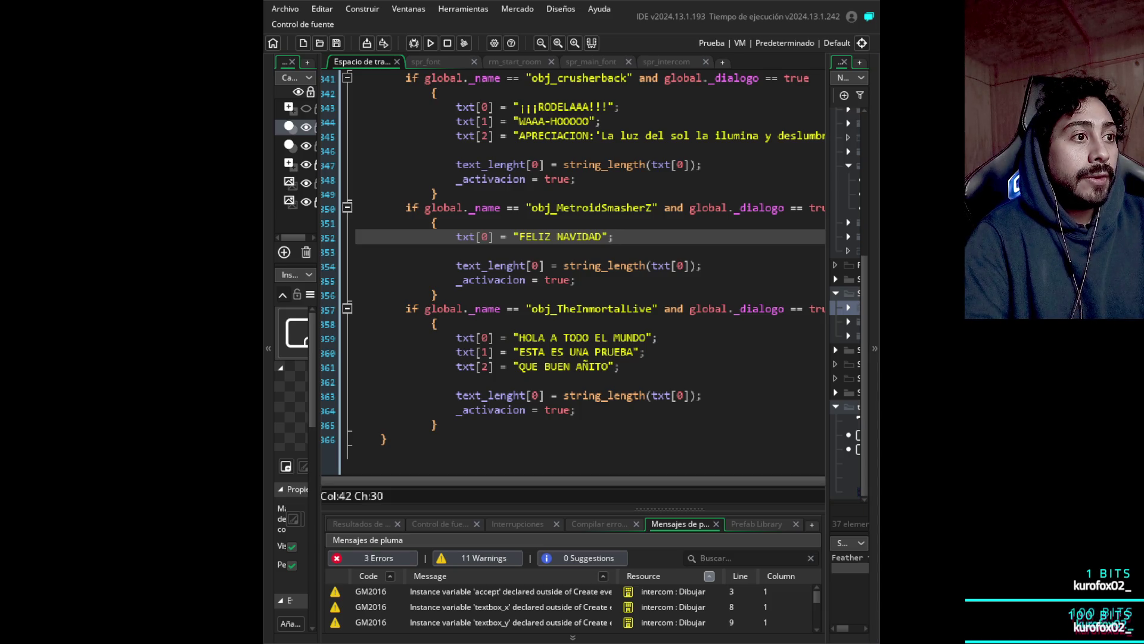
scroll(572, 269, "right", 5)
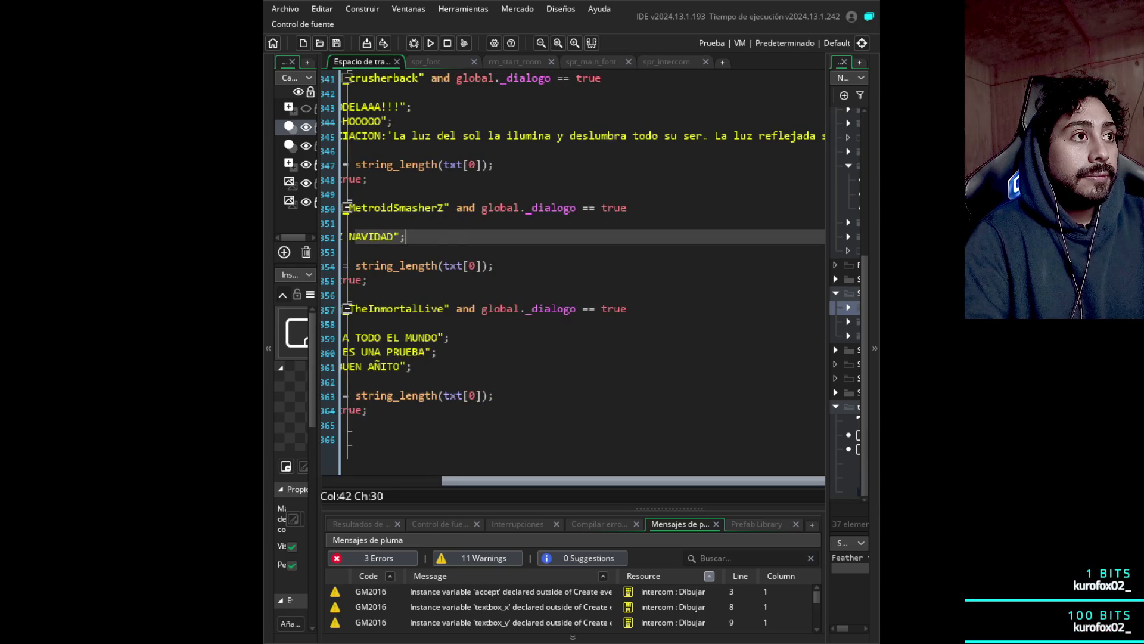
scroll(572, 268, "left", 5)
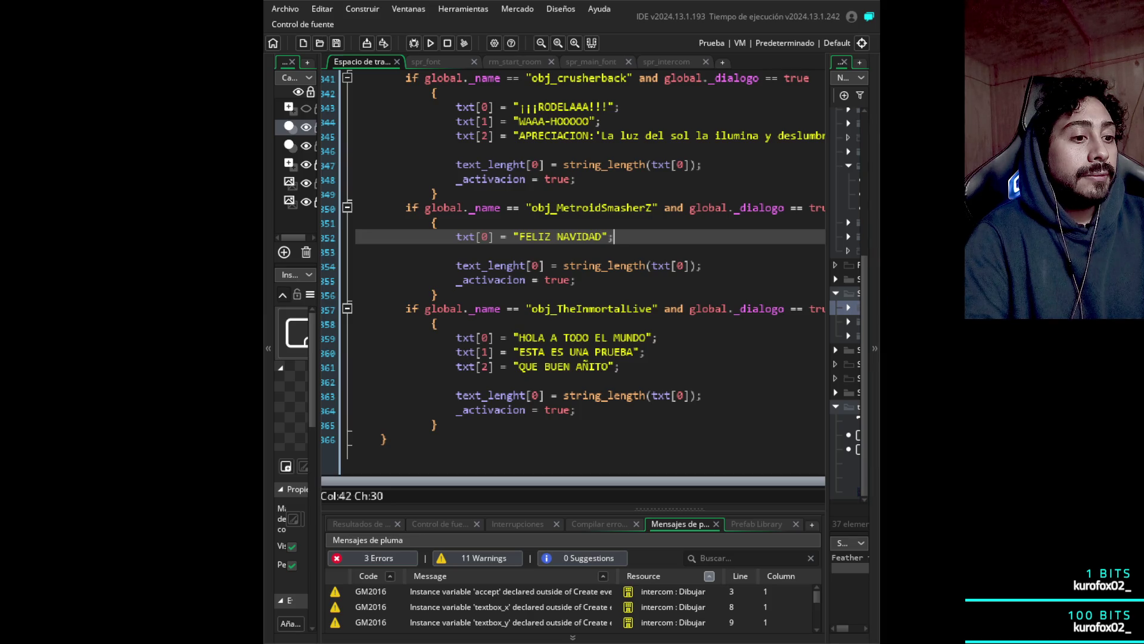
scroll(572, 268, "right", 5)
scroll(572, 268, "left", 5)
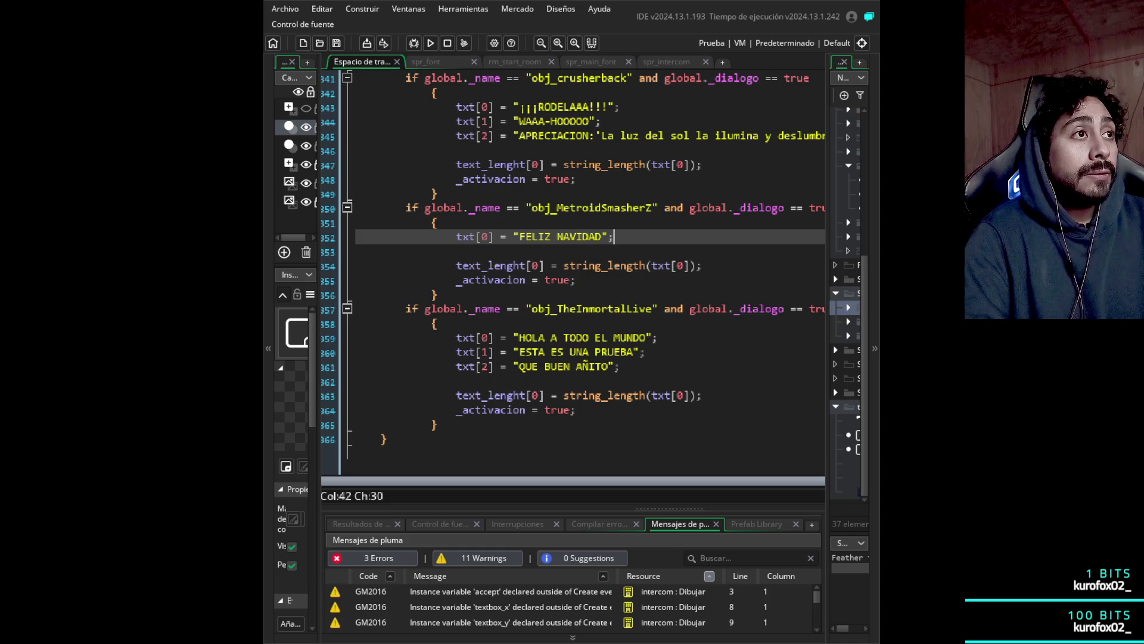
scroll(573, 278, "down", 1)
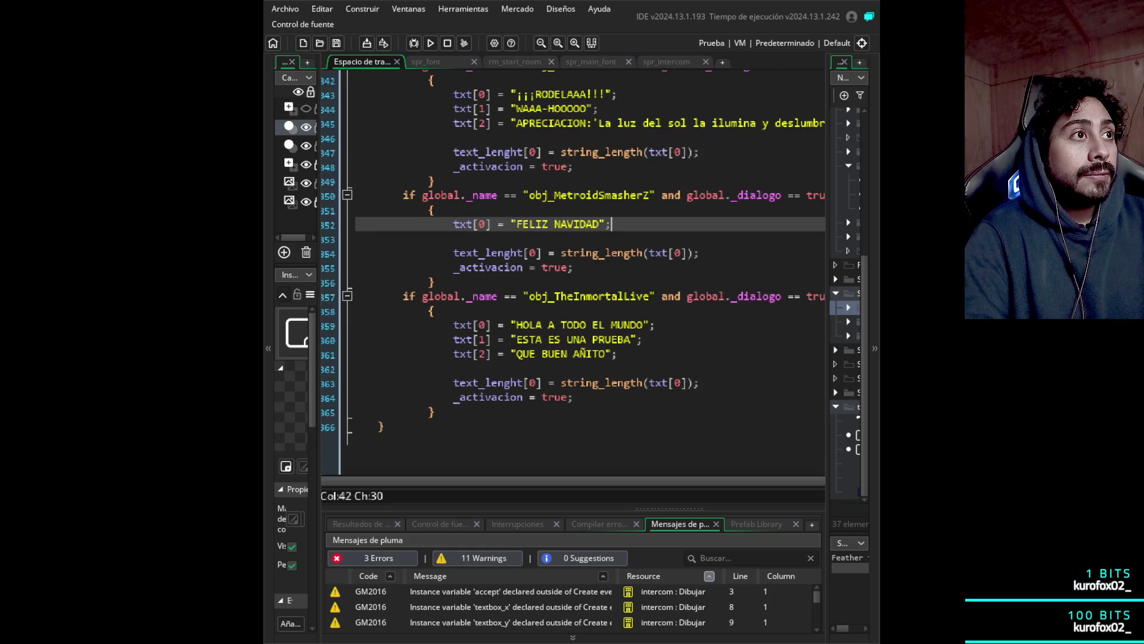
scroll(573, 278, "right", 5)
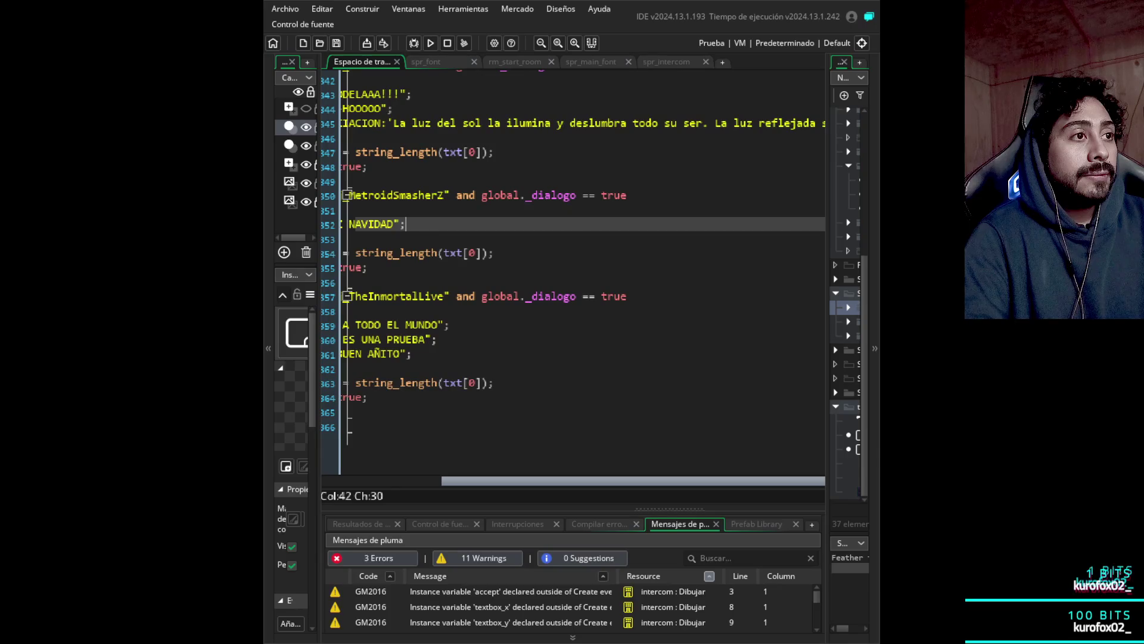
scroll(573, 277, "left", 5)
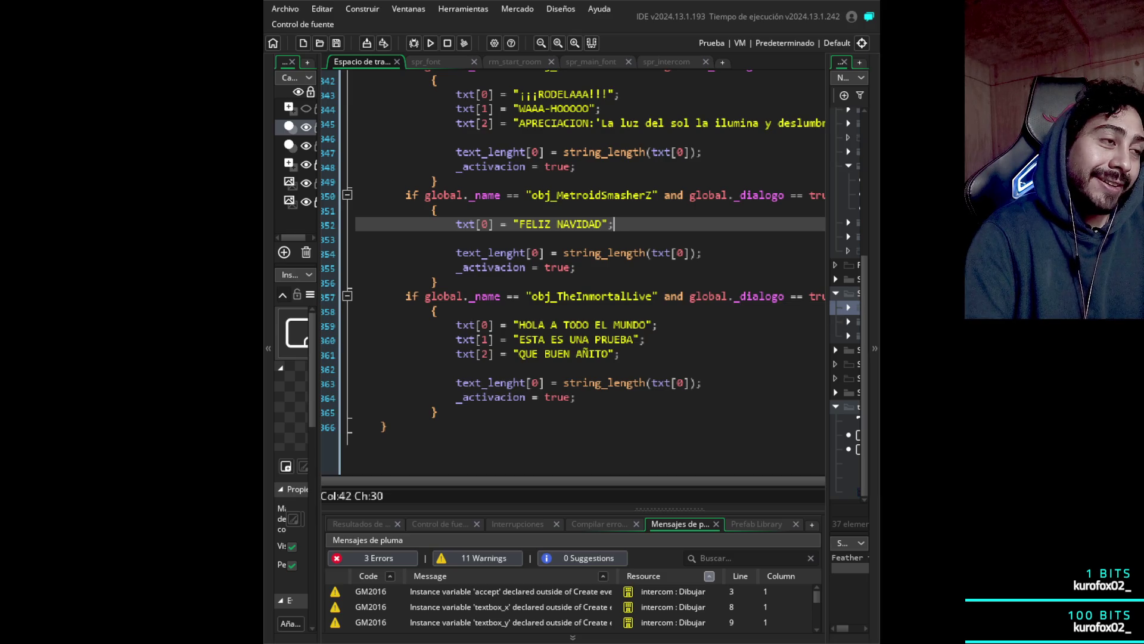
- Delete the txt[1] and txt[2] lines from the obj_TheInmortalLive block
mouse_move(621, 366)
left_mouse_down()
mouse_move(369, 365)
mouse_move(356, 352)
left_mouse_up()
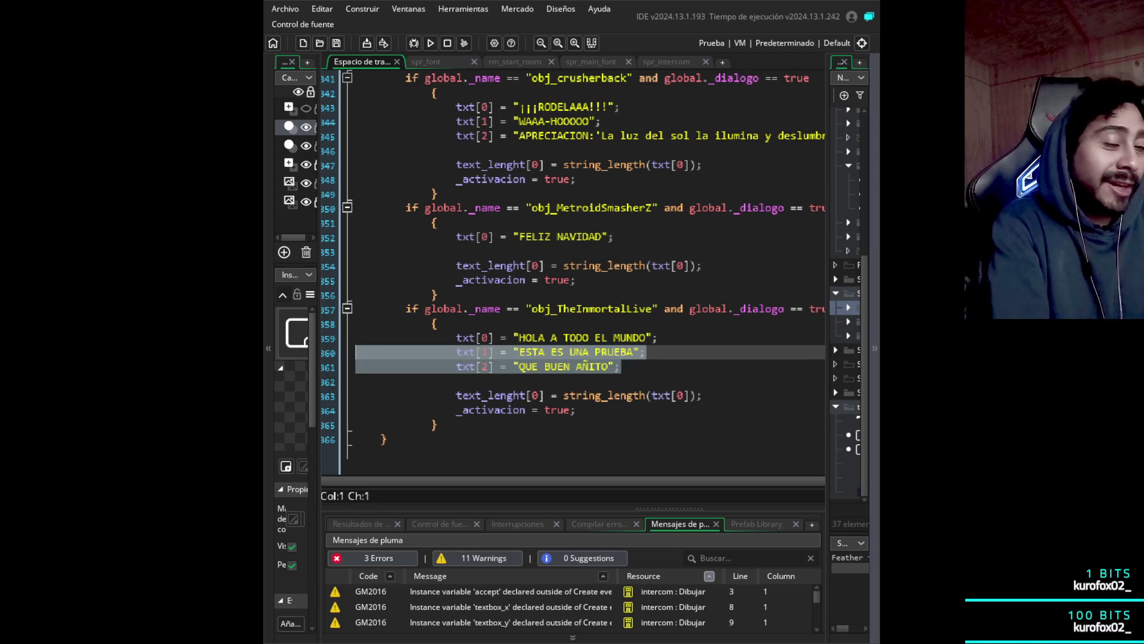
key("Delete")
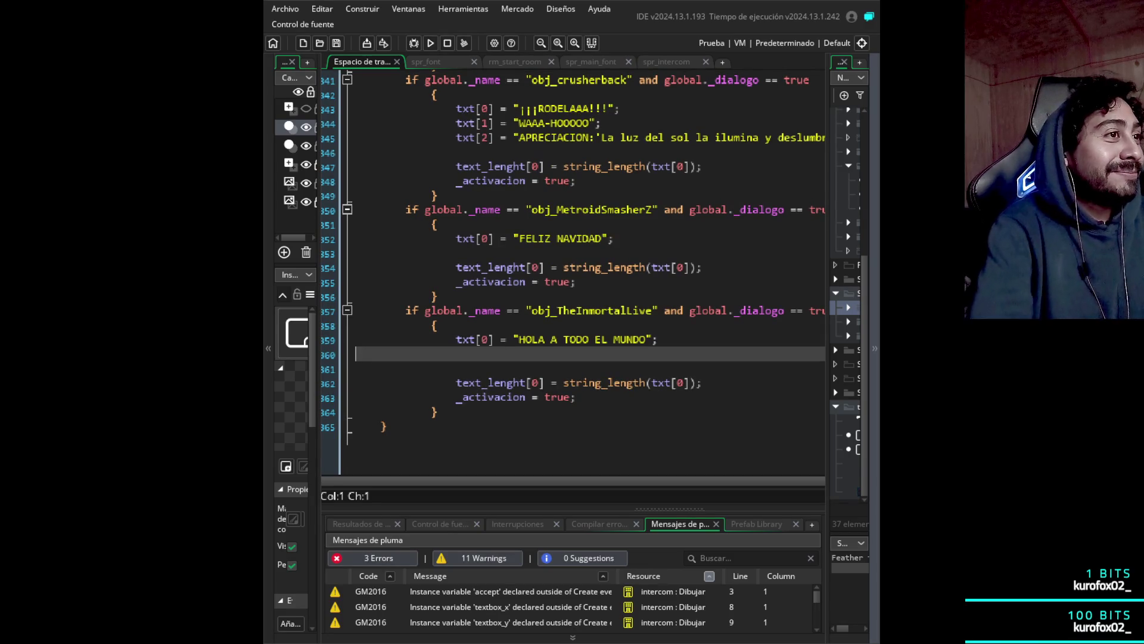
scroll(572, 265, "up", 1)
- Change the txt[0] greeting to 'Victoria' and duplicate that line with Ctrl+D
left_click(457, 352)
key("Right")
key("Right")
key("Right")
key("Right")
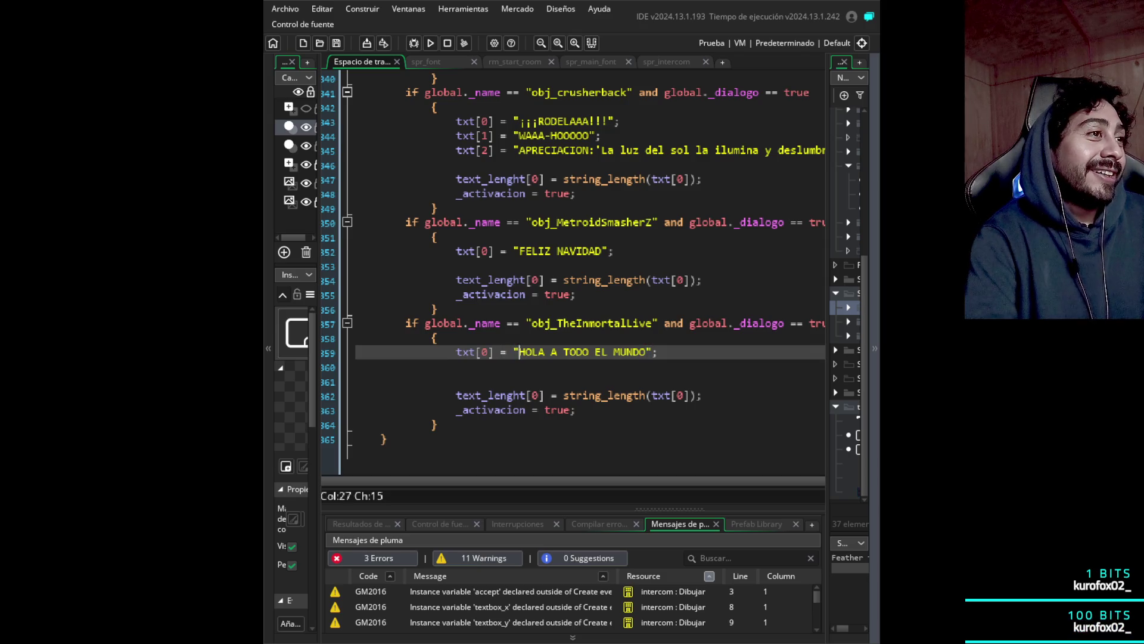
key("shift+Right")
key("shift+Right")
key("shift+Right")
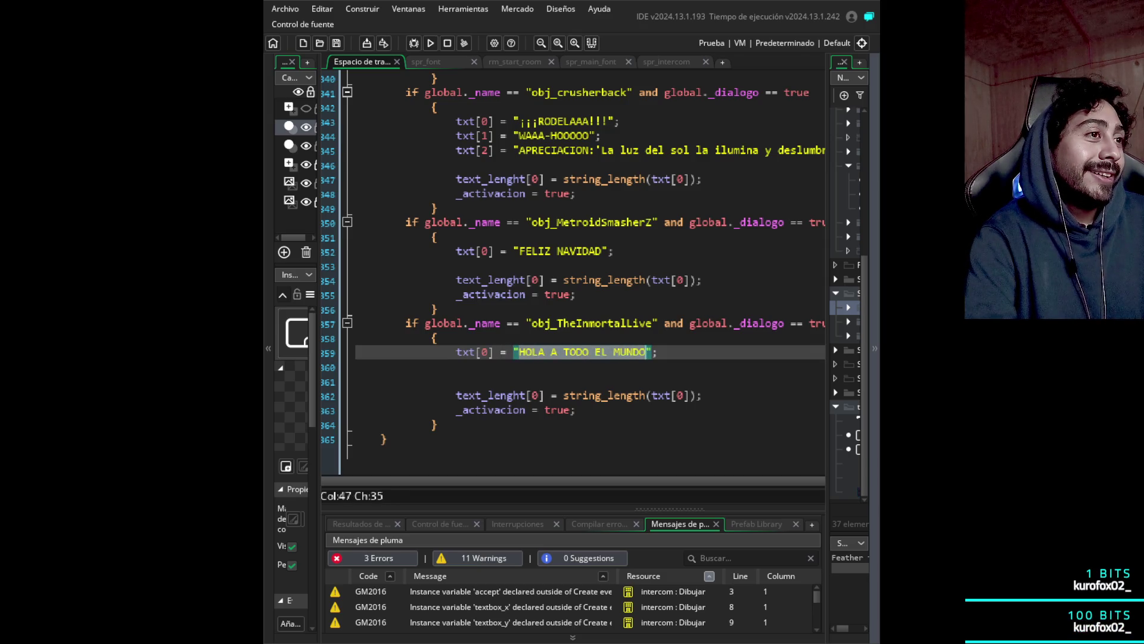
type("victo")
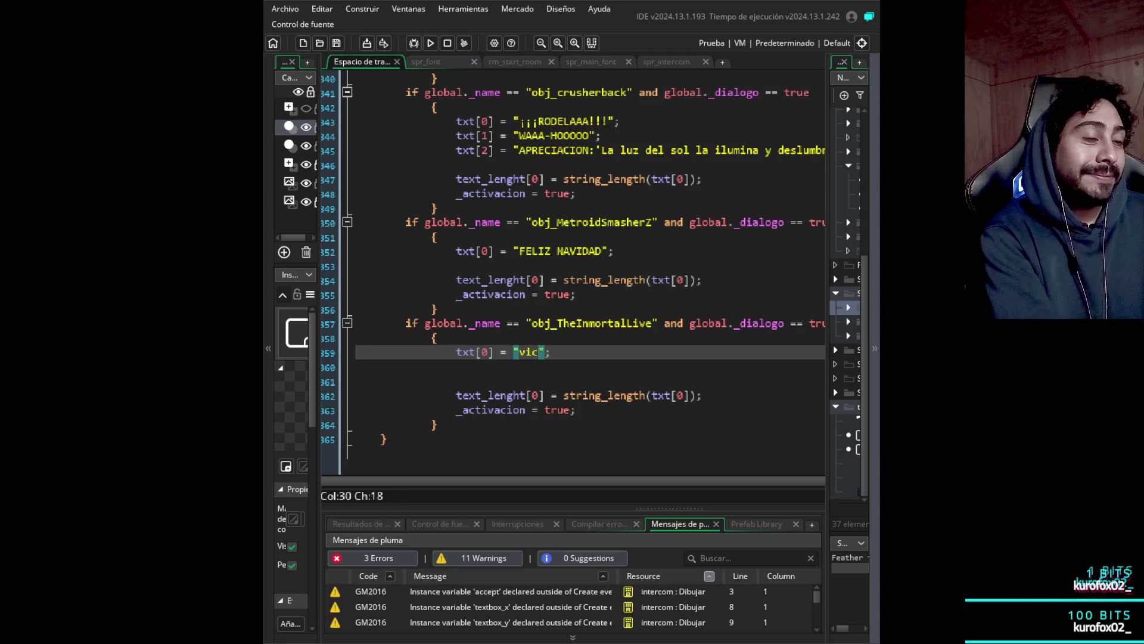
type("ria")
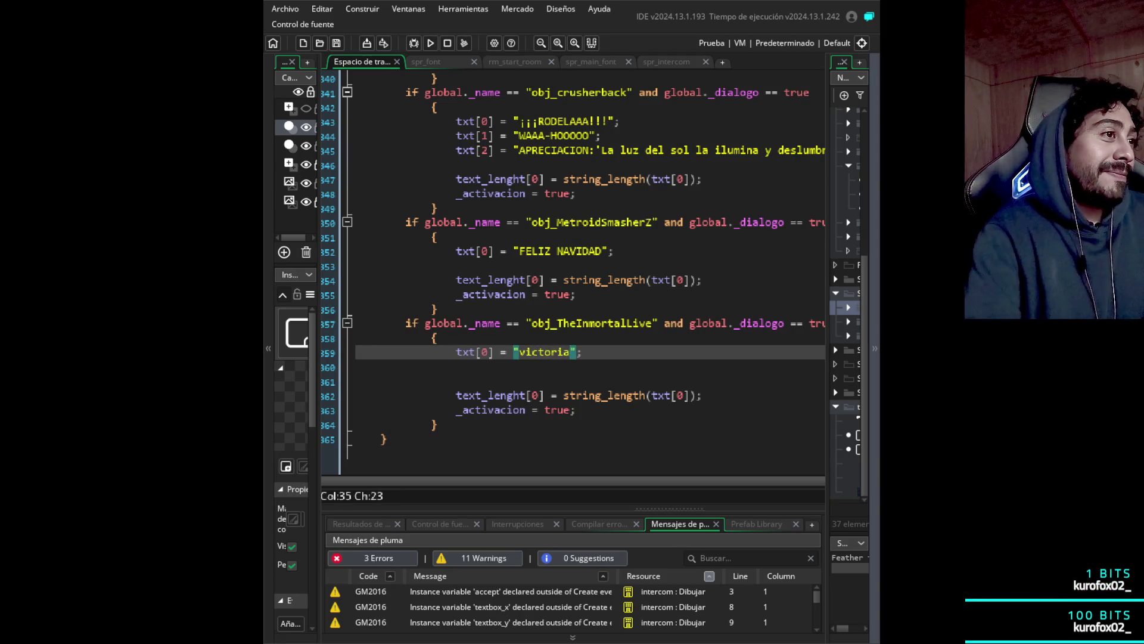
key("shift+Left")
type("V")
key("Right")
key("Right")
key("Right")
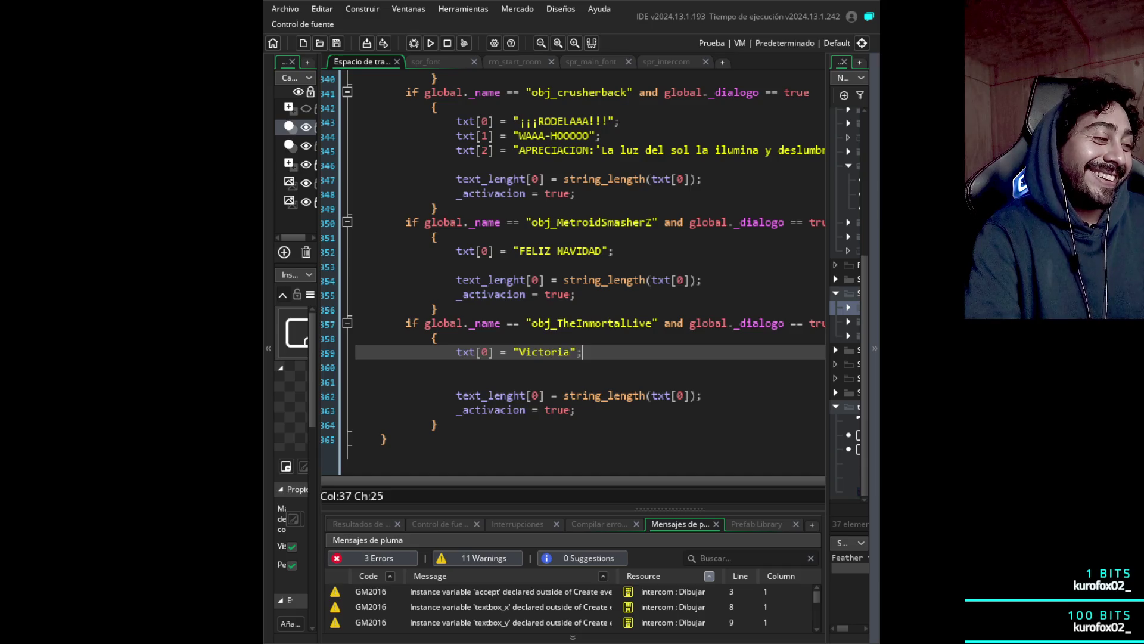
key("ctrl+d")
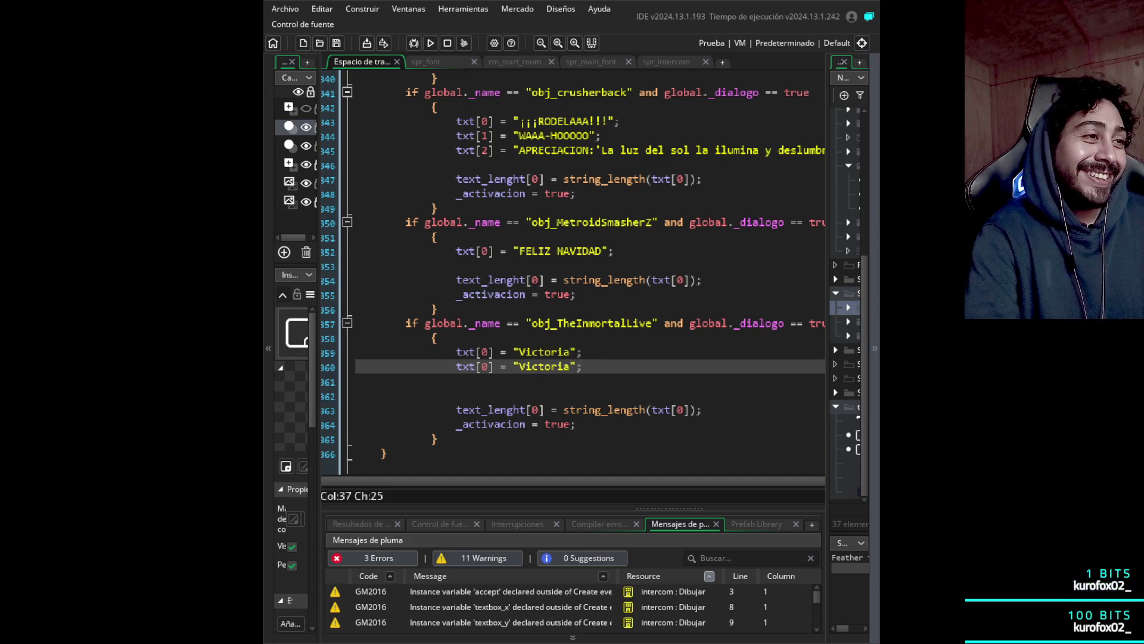
- Rewrite the first Victoria line as '¡VICTORIA MAGISTRAL!'
left_click(571, 351)
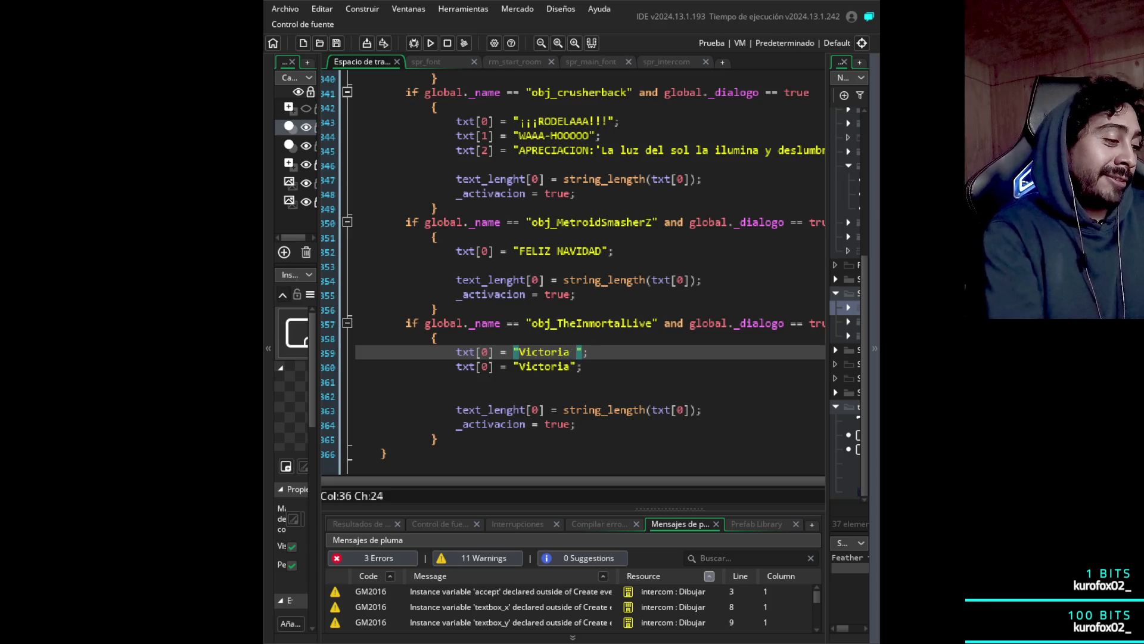
type("magist")
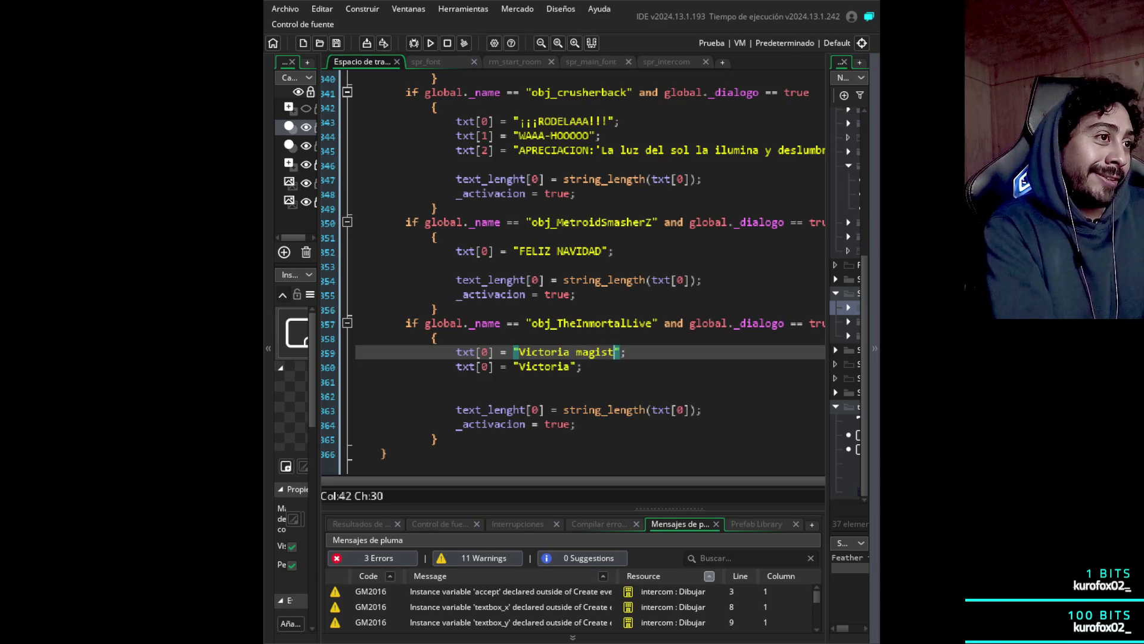
key("BackSpace")
key("BackSpace")
key("BackSpace")
type("MAG")
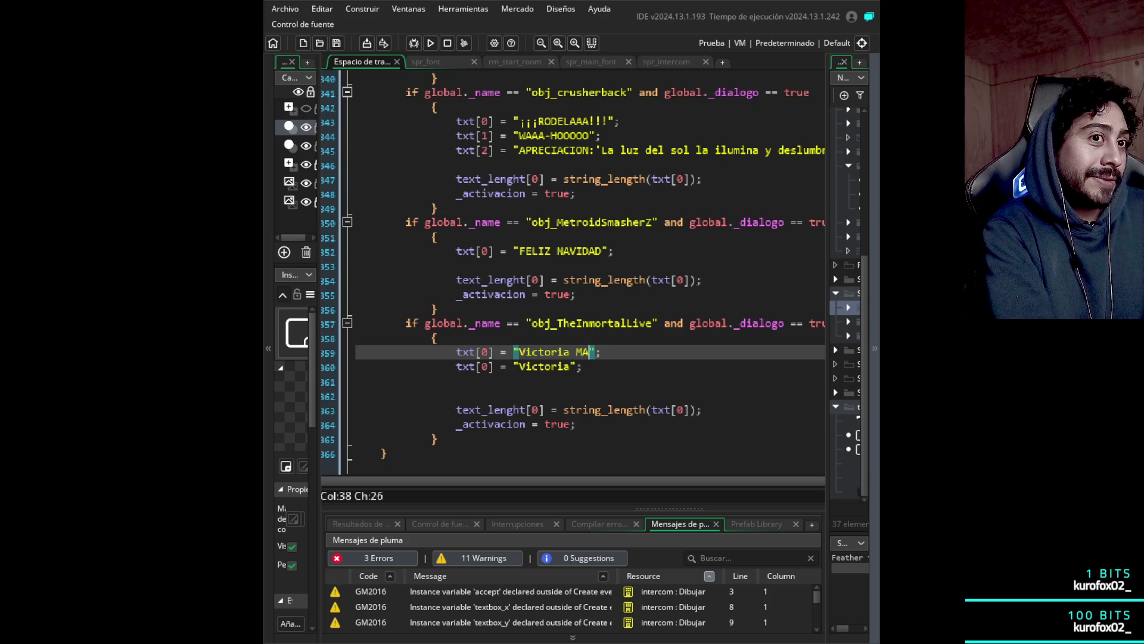
type("IST")
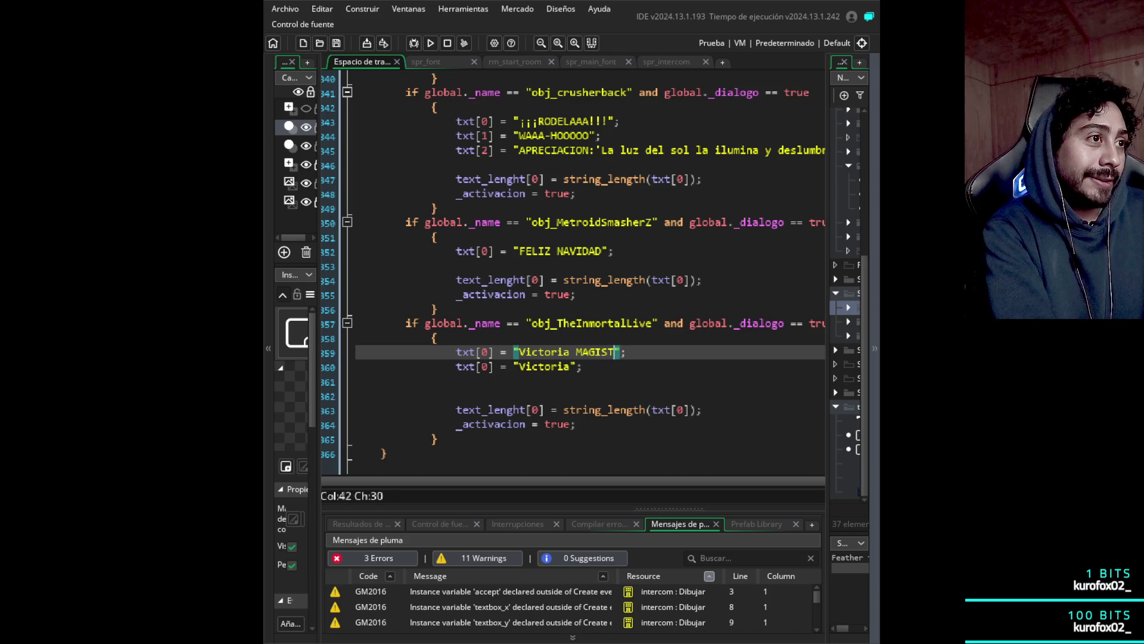
key("BackSpace")
key("BackSpace")
key("BackSpace")
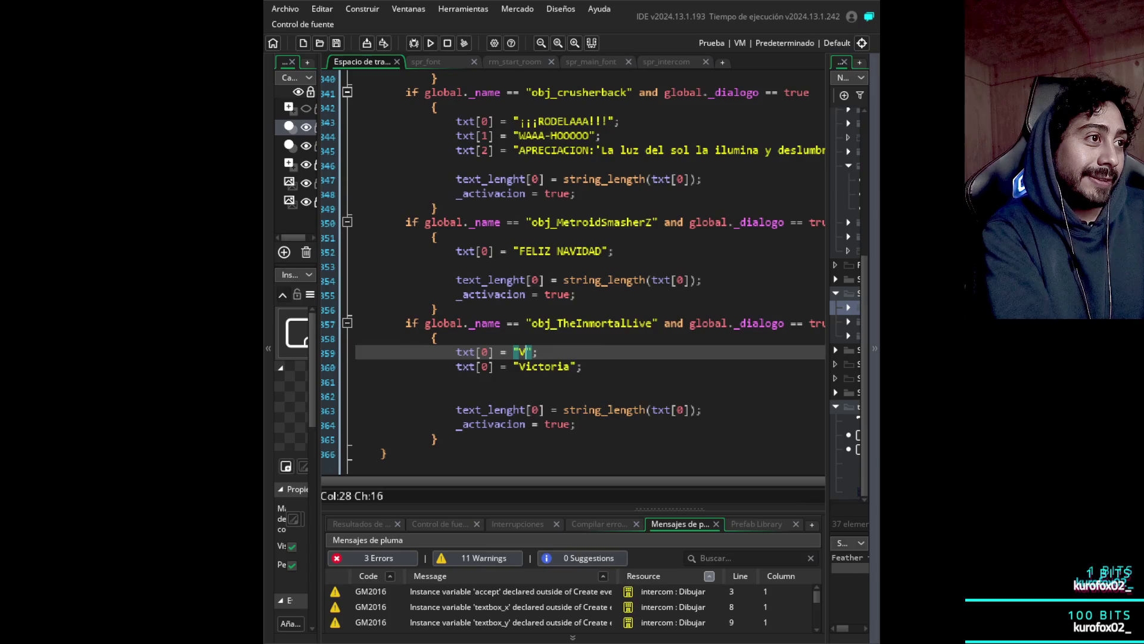
type("i")
key("BackSpace")
type("CTORIA MAGISTRAL")
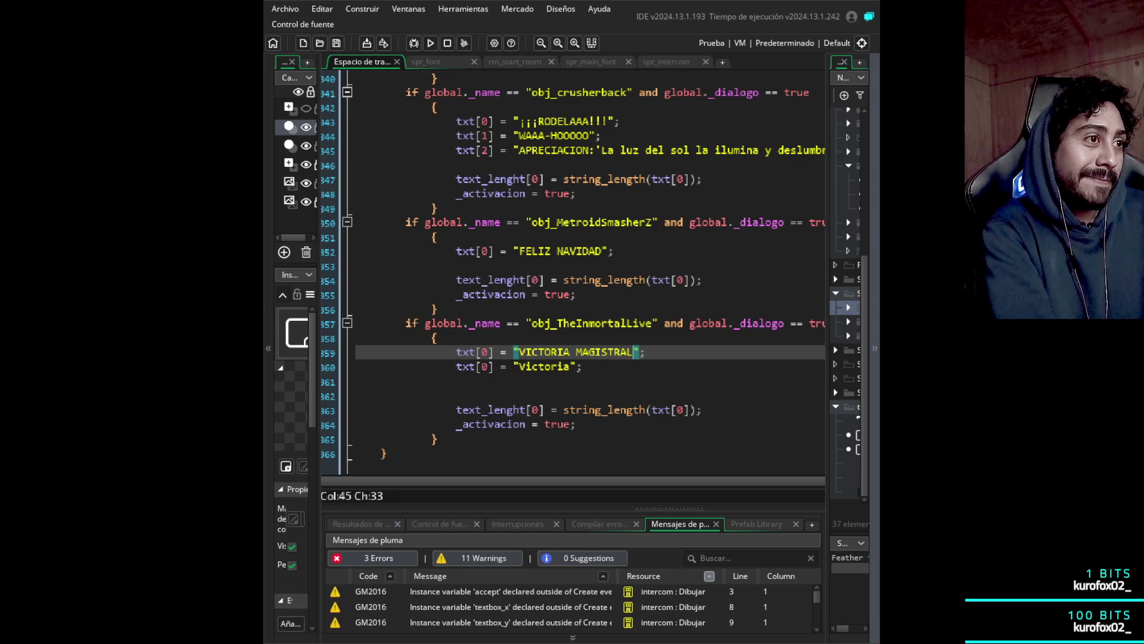
key("Left")
key("Left")
key("Left")
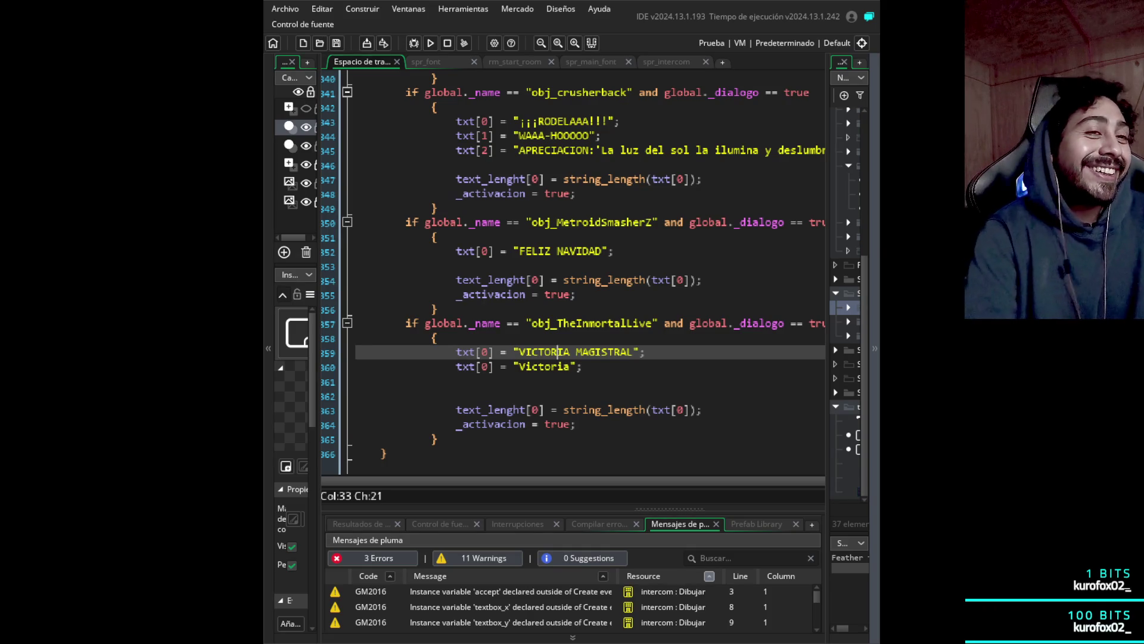
key("Right")
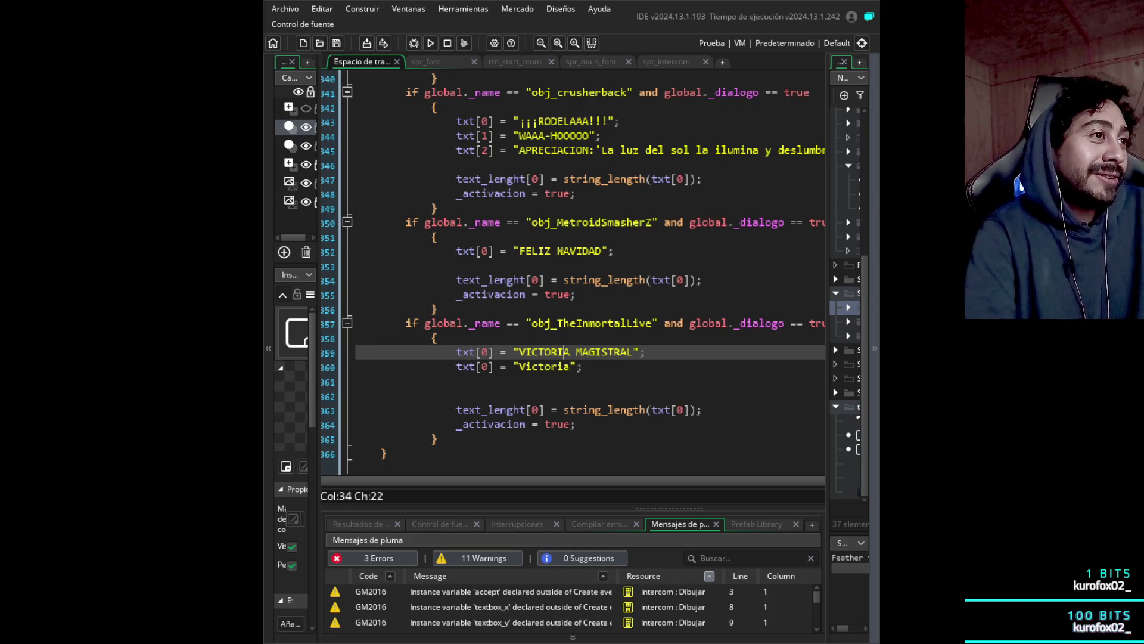
left_click(613, 352)
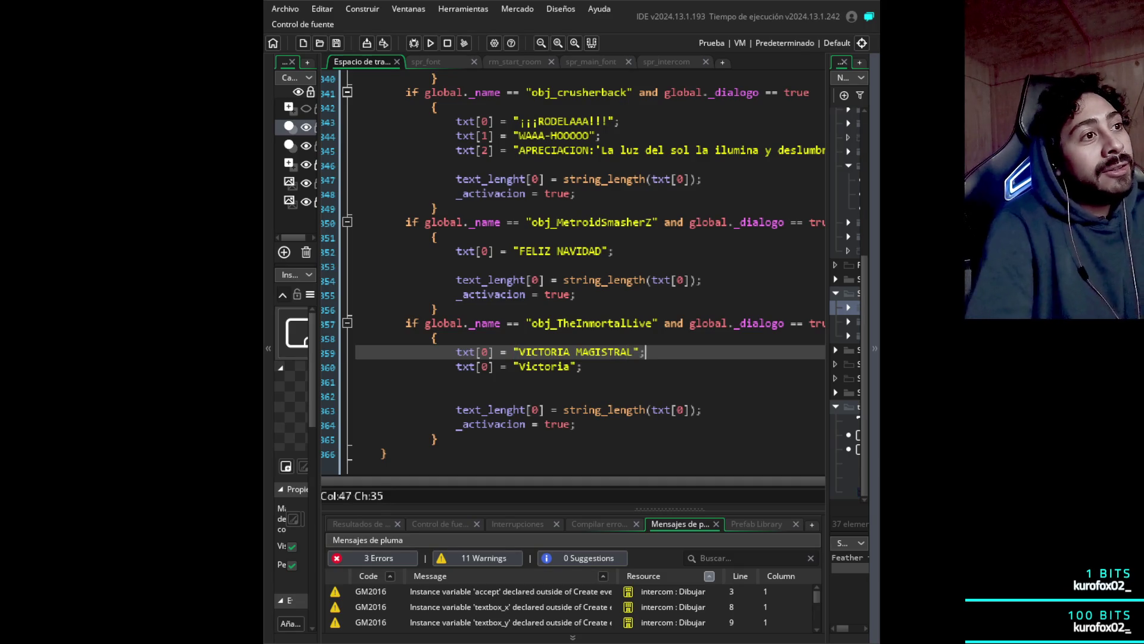
key("Down")
key("Left")
key("Left")
key("Left")
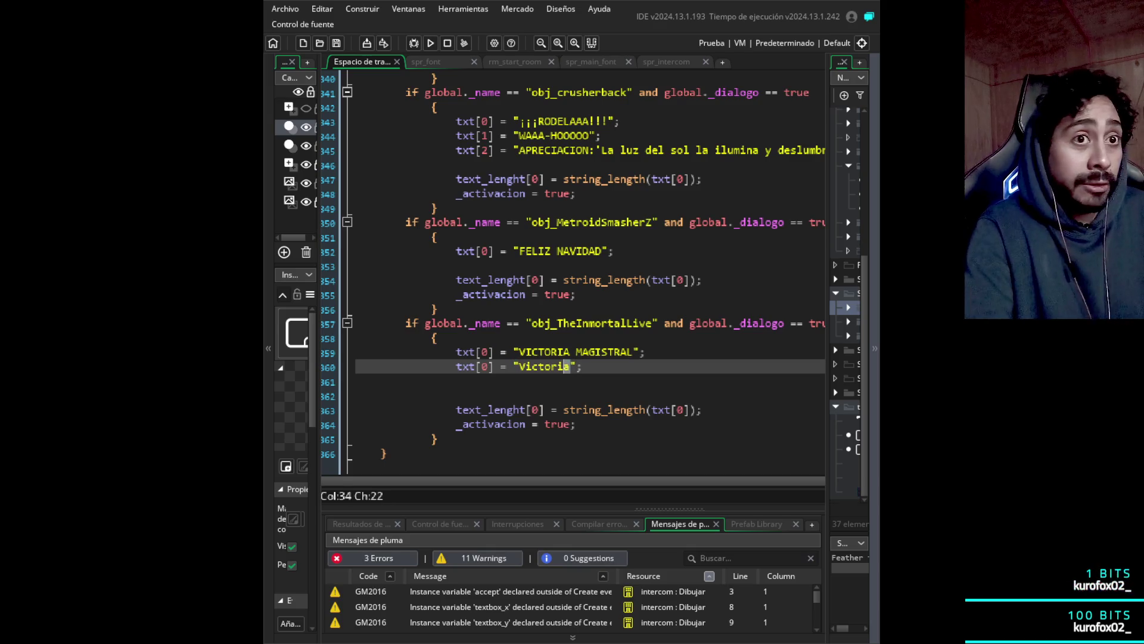
key("shift+Left")
key("shift+Left")
key("shift+Left")
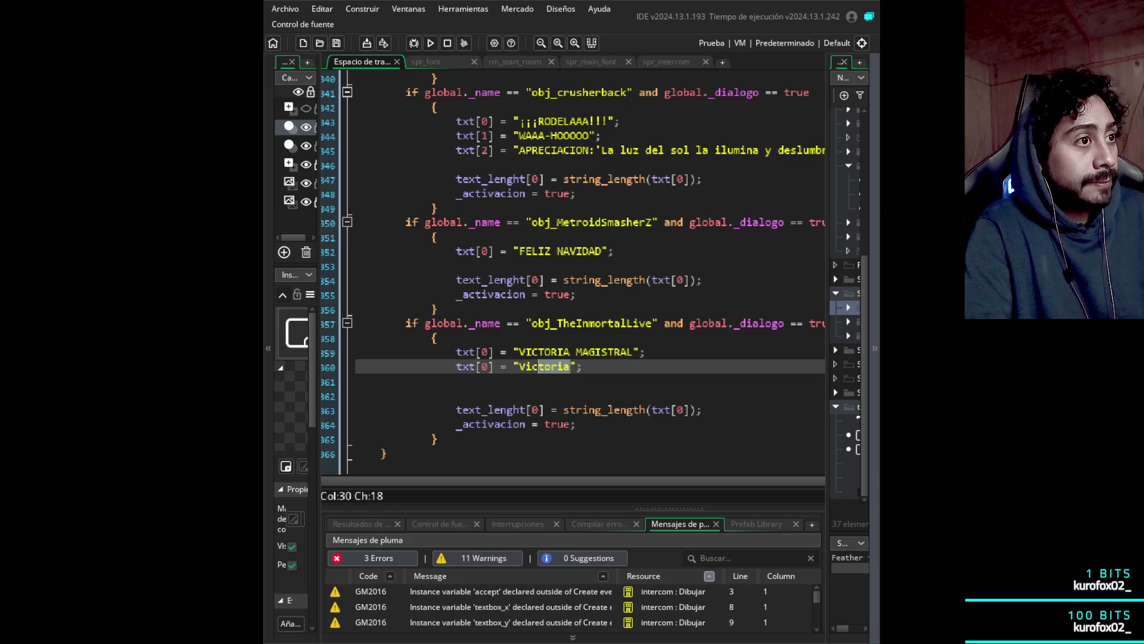
key("Up")
key("Left")
type("¡")
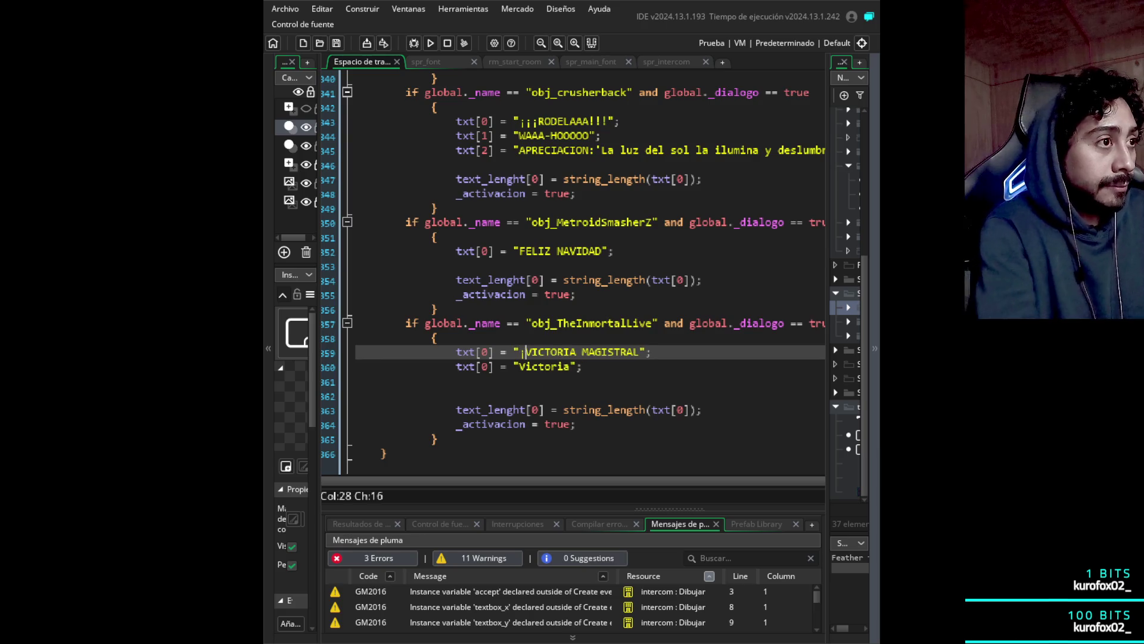
type("!")
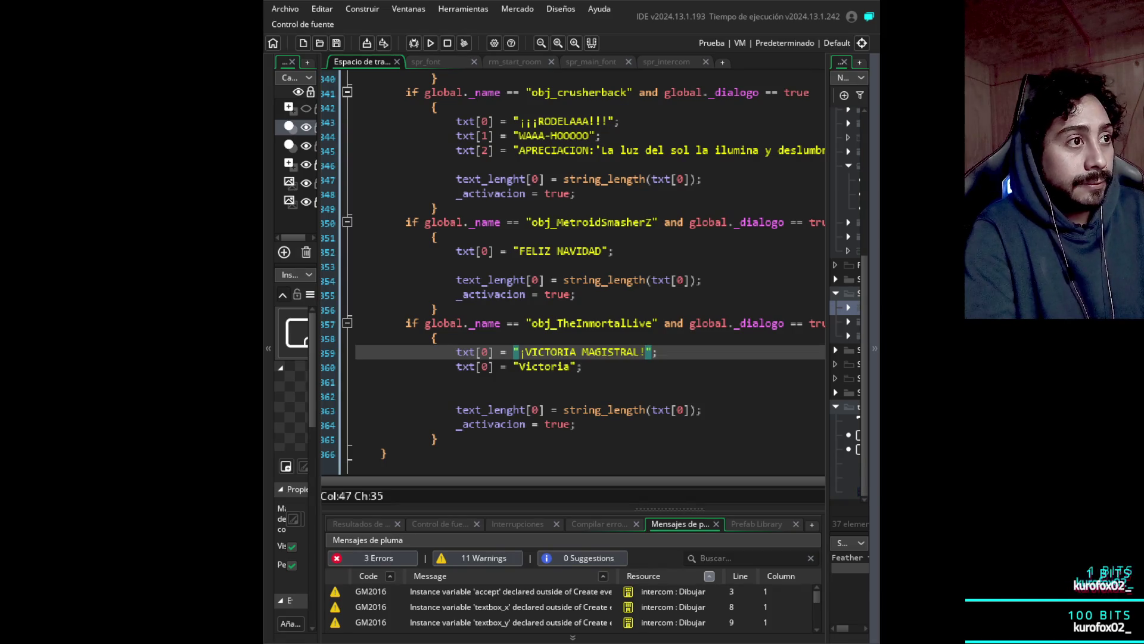
- Replace the second Victoria line with '¡CARREANDO COMO SIEMPRE!'
key("Down")
key("Left")
key("Left")
key("Left")
key("shift+Left")
key("shift+Left")
key("shift+Left")
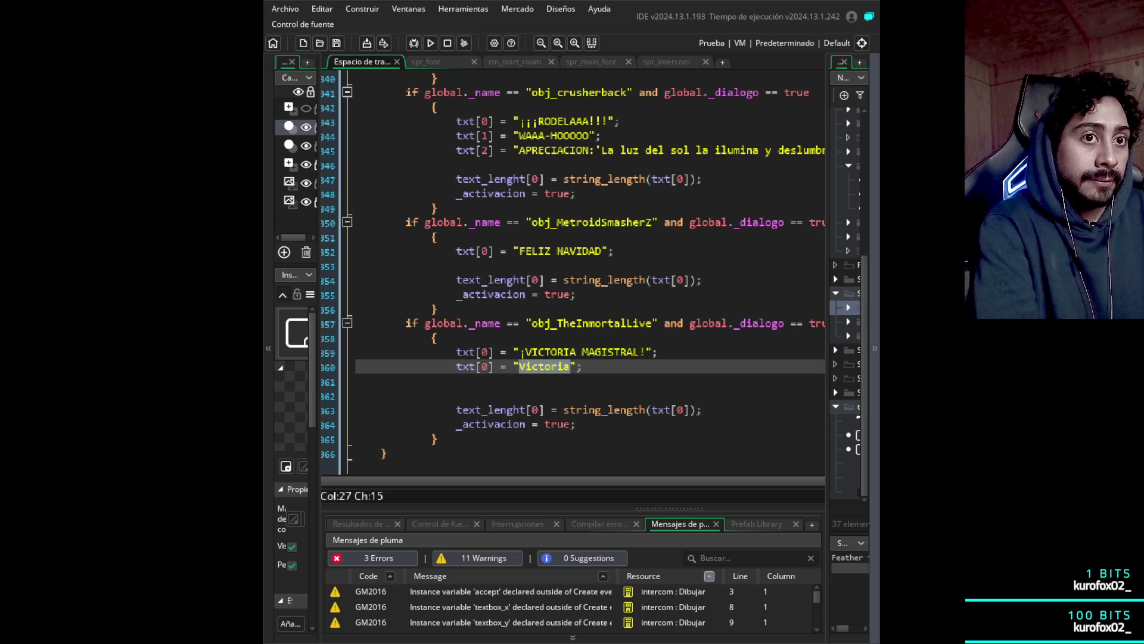
type("CARREANDO COMO SIEMPRE")
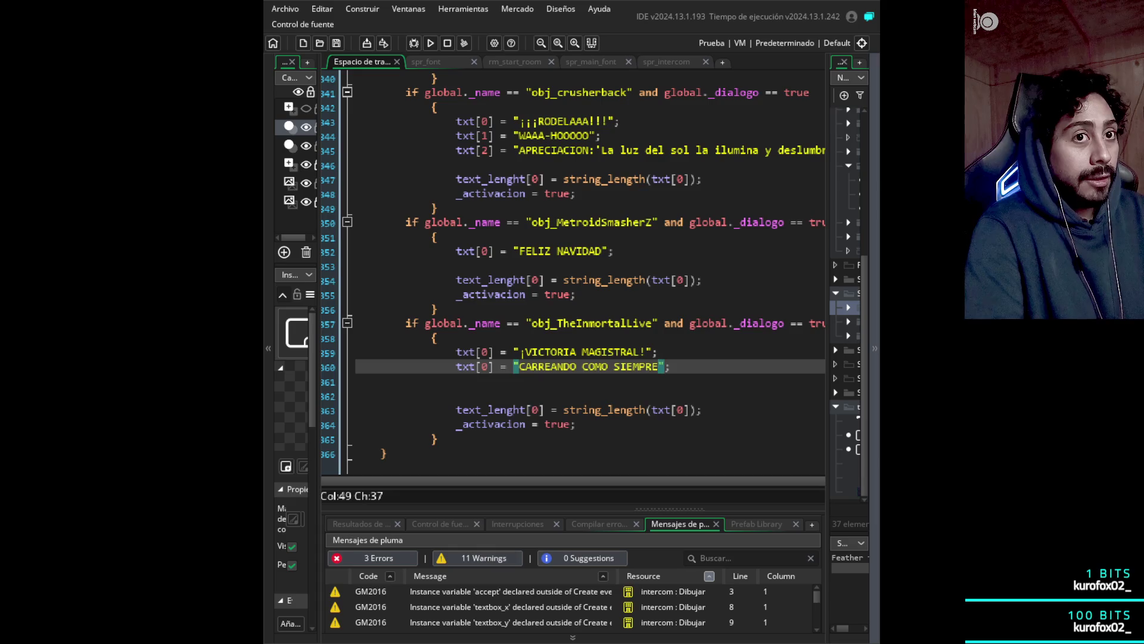
type("..")
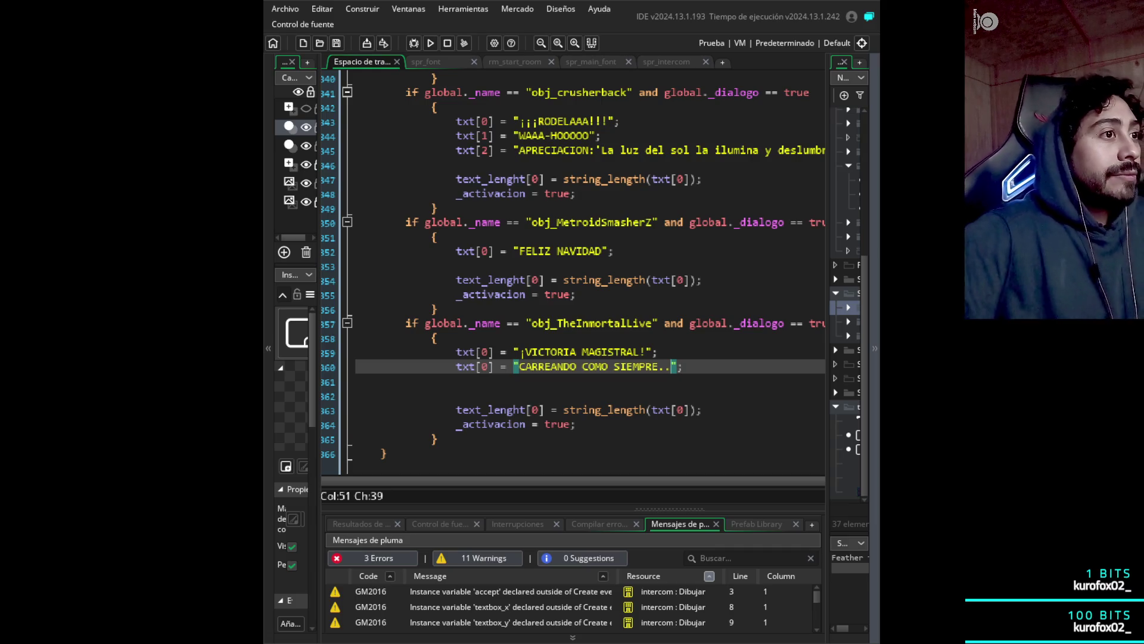
key("BackSpace")
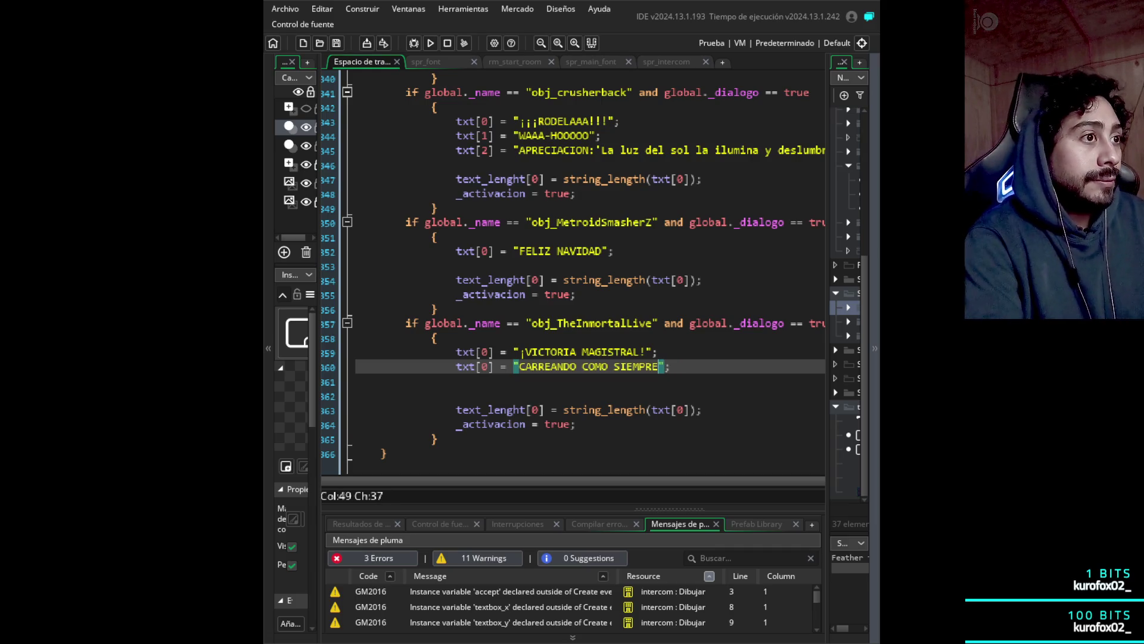
key("BackSpace")
key("ctrl+Left")
key("ctrl+Left")
key("ctrl+Left")
key("Left")
key("Right")
type("¡")
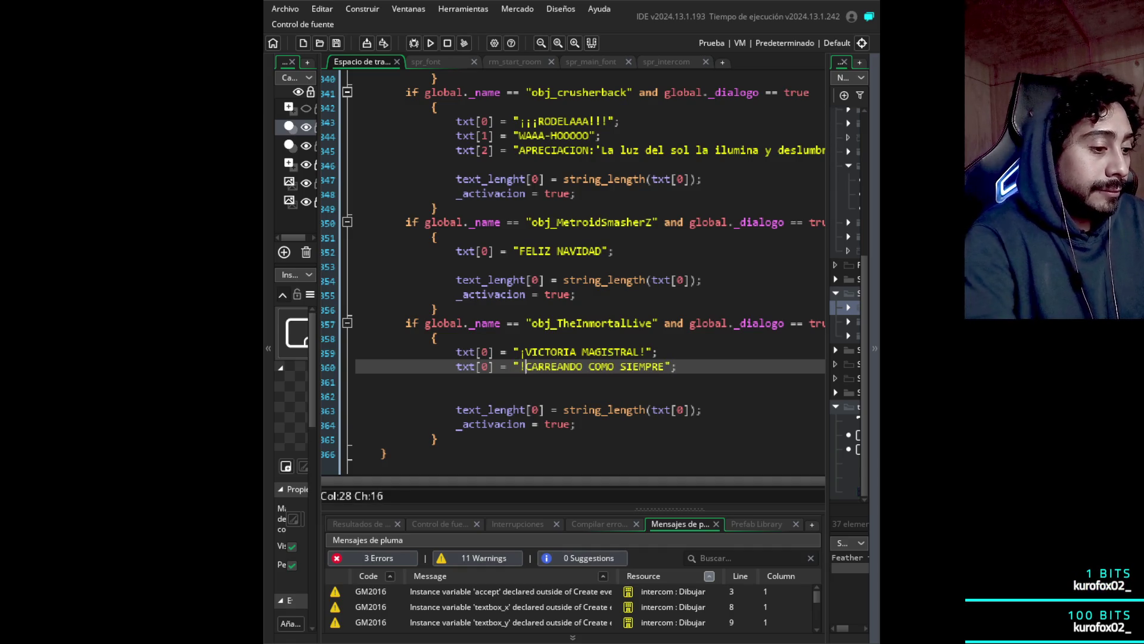
key("Right")
key("Right")
key("Right")
type("!")
- Remove the blank line below the '¡CARREANDO COMO SIEMPRE!' line
left_click(648, 352)
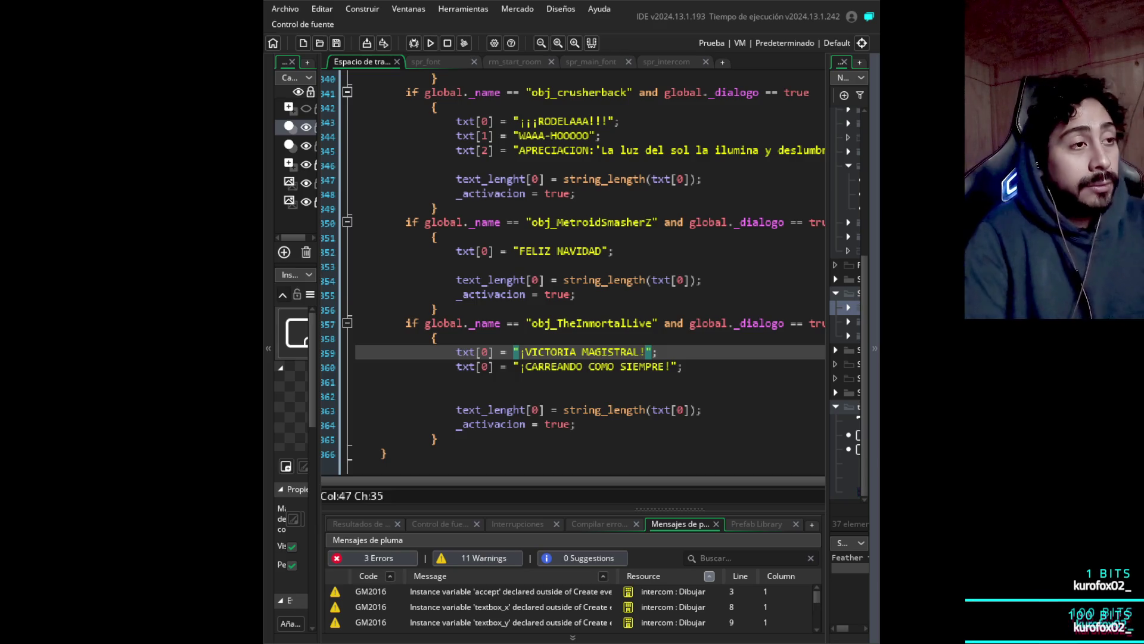
key("Right")
key("Right")
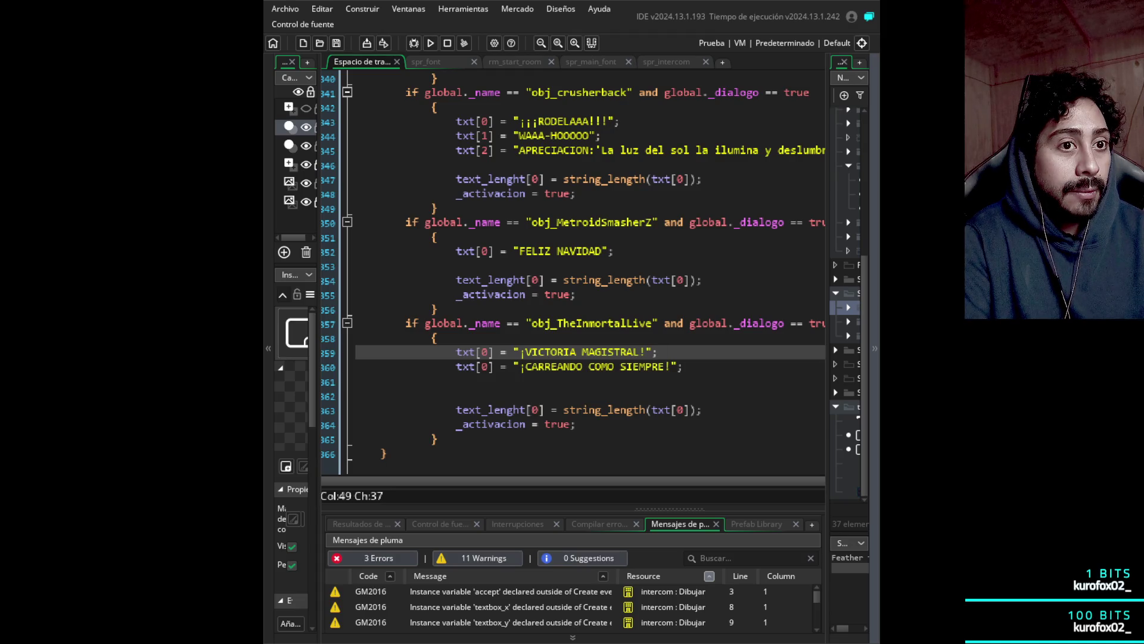
left_click(572, 367)
key("Down")
key("BackSpace")
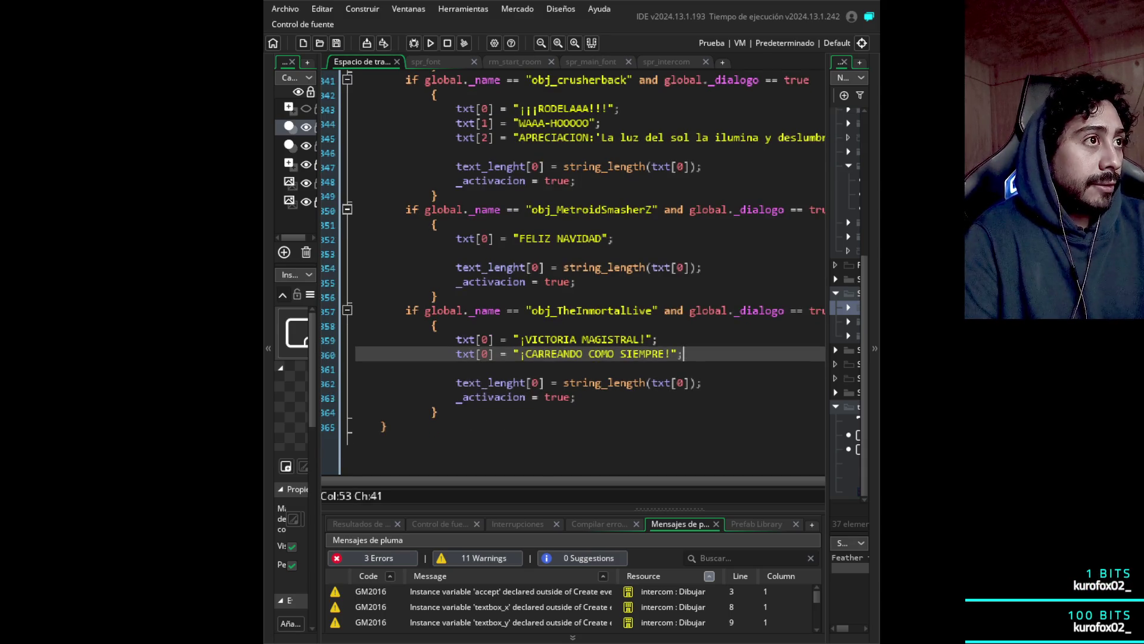
scroll(572, 269, "up", 7)
scroll(572, 268, "down", 7)
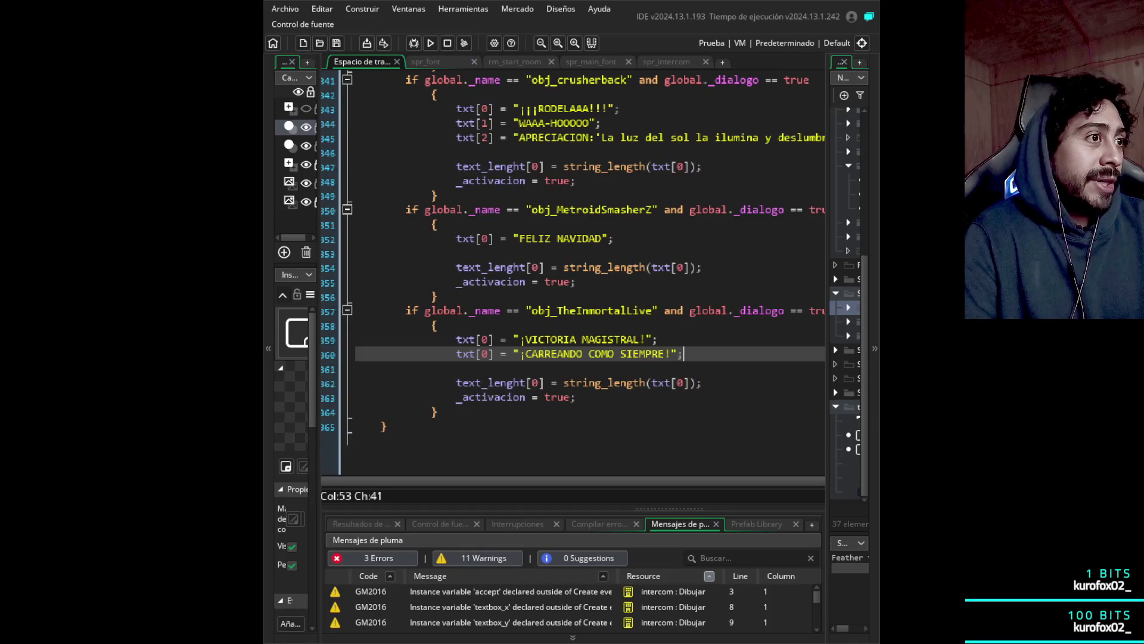
scroll(572, 268, "up", 20)
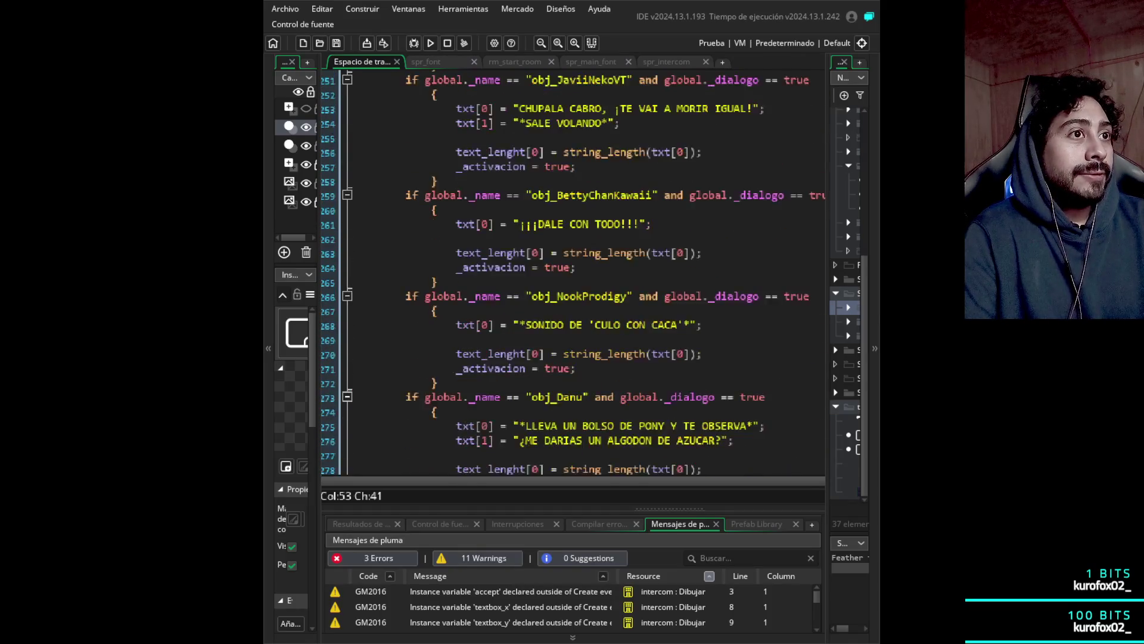
scroll(572, 269, "up", 20)
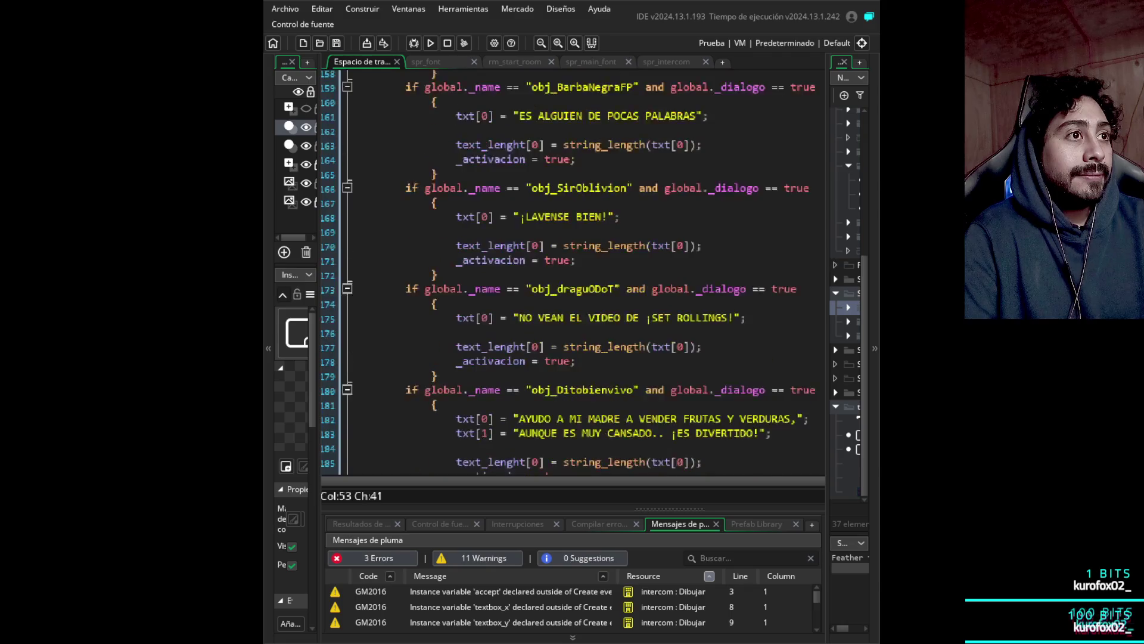
scroll(572, 268, "up", 20)
scroll(572, 268, "up", 20)
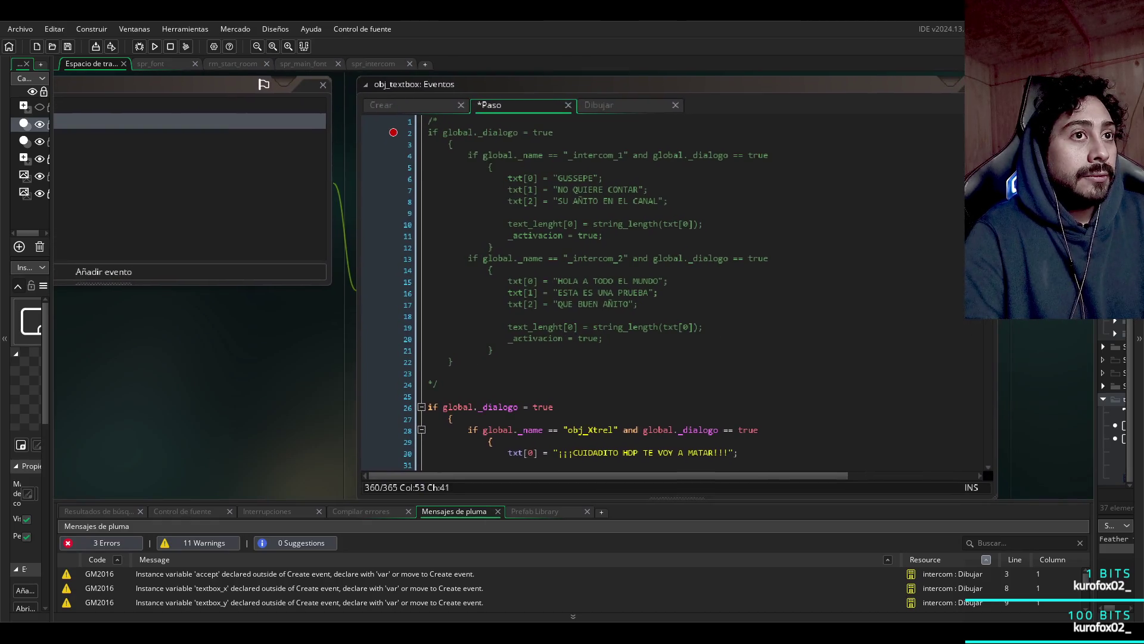
left_click(364, 395)
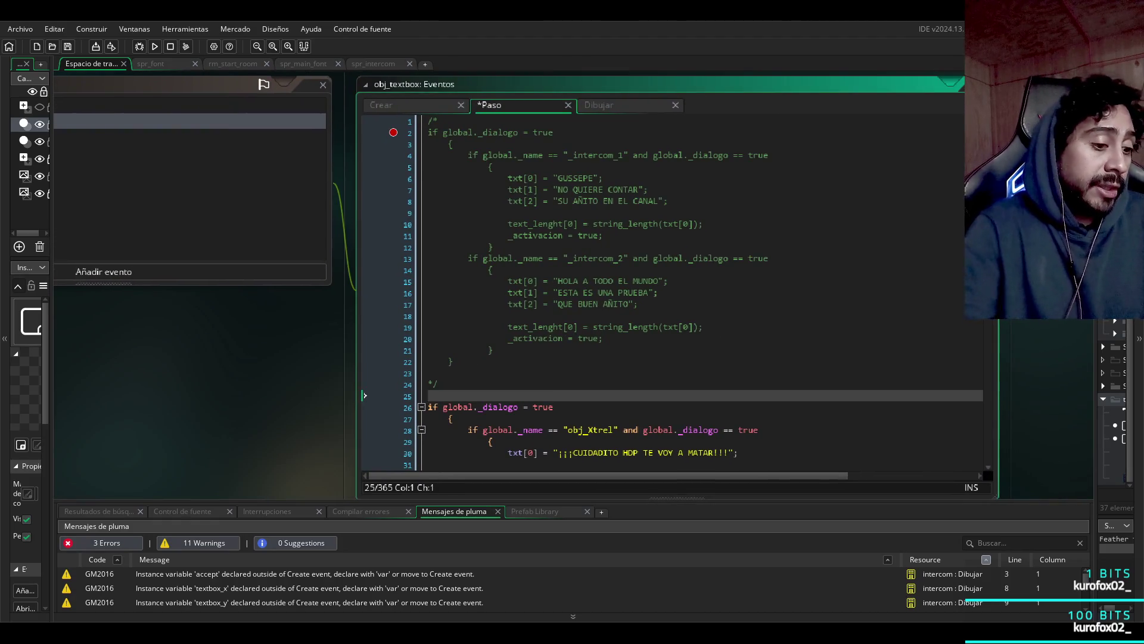
key("shift+Down")
key("shift+Down")
key("shift+Down")
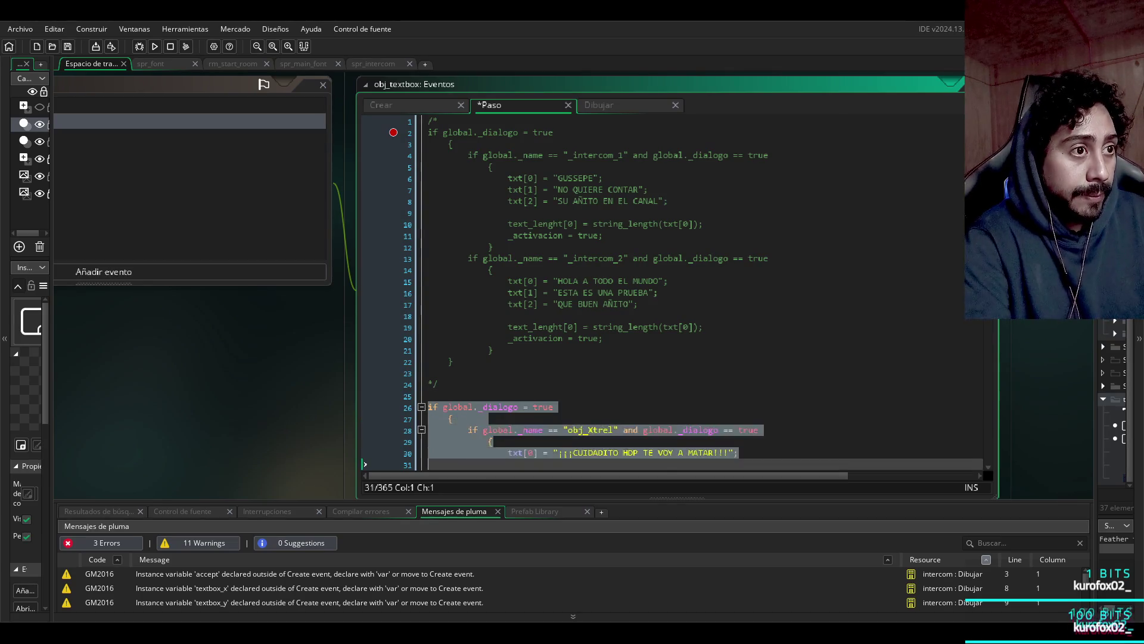
key("shift+Down")
key("shift+Down")
key("shift+Down")
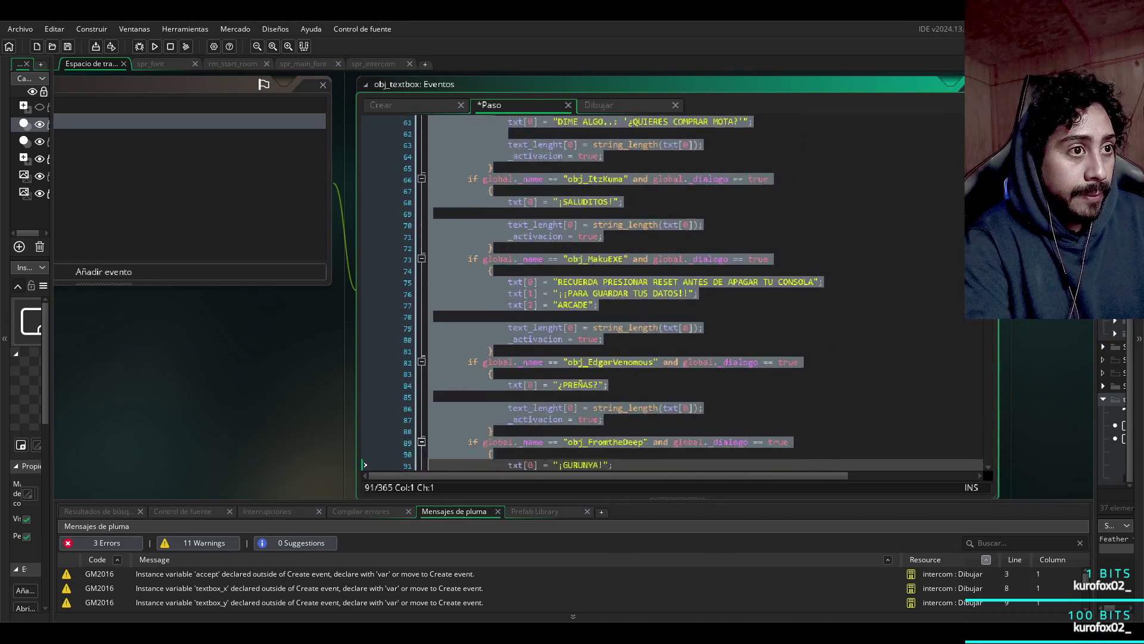
key("shift+Down")
key("shift+Down")
key("shift+Down")
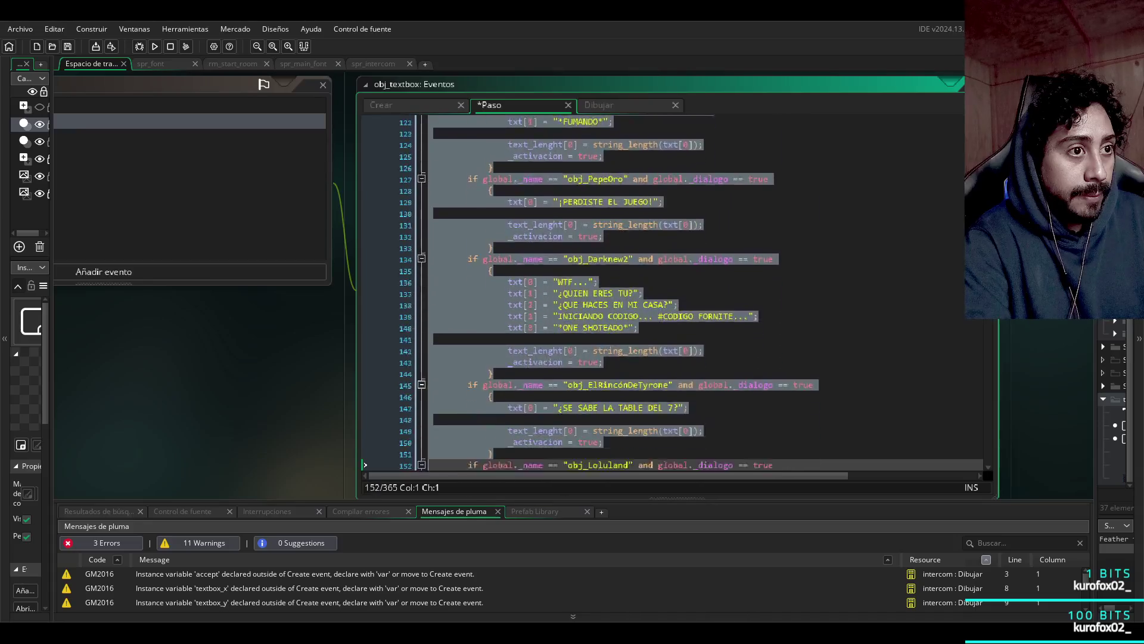
key("shift+Down")
key("shift+Down")
key("shift+Down")
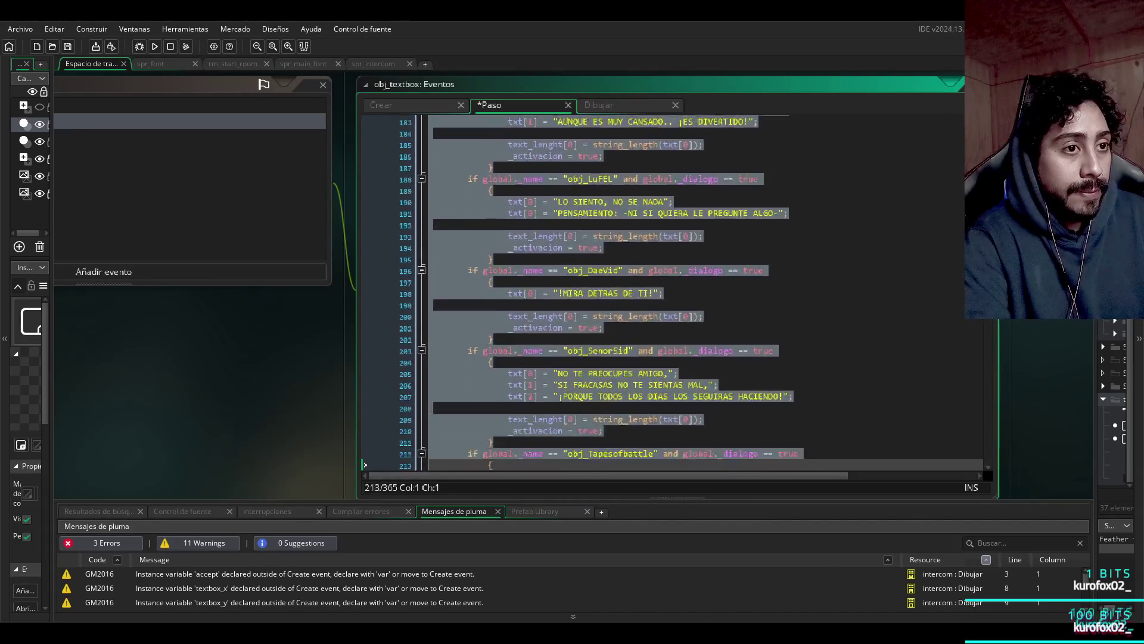
key("shift+Down")
key("shift+Down")
key("shift+Down")
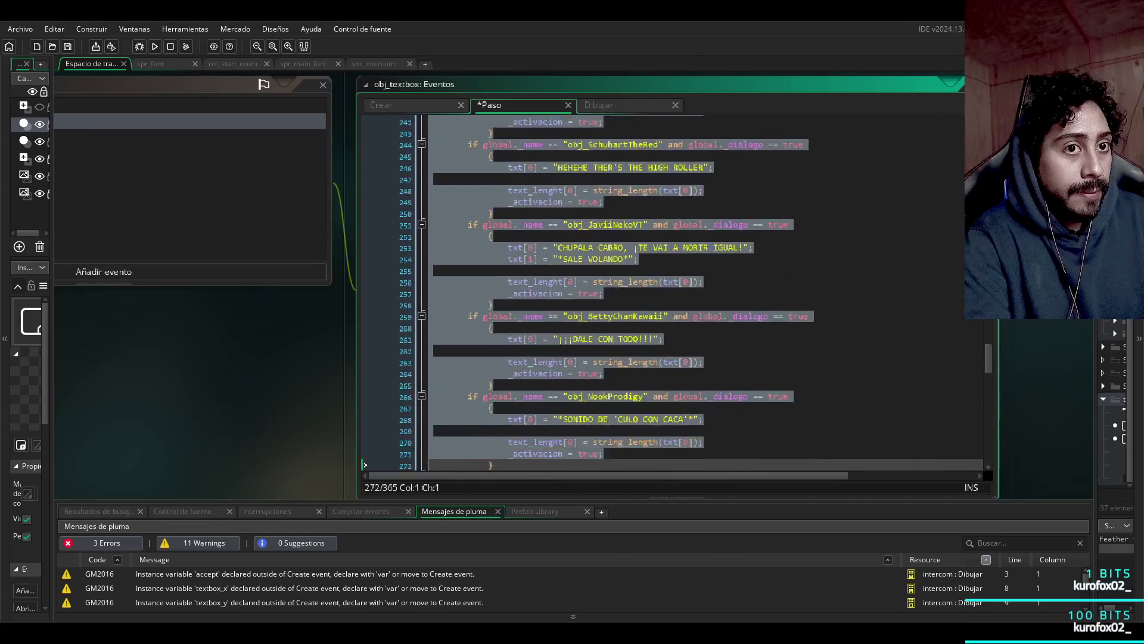
key("shift+Down")
key("shift+Down")
key("shift+Down")
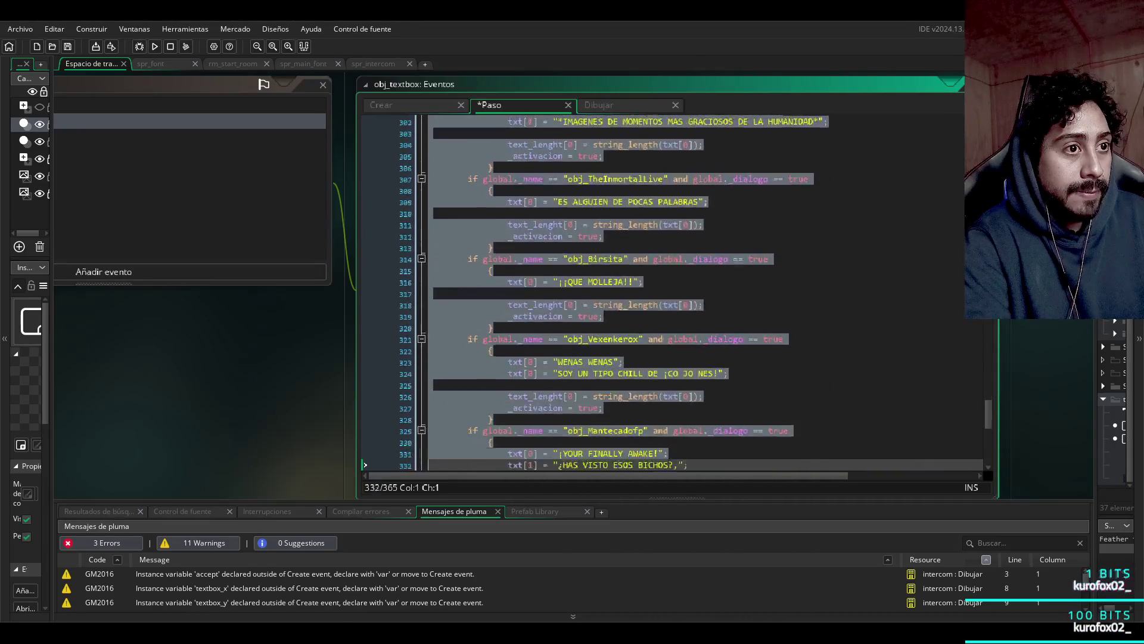
key("shift+Down")
key("shift+Down")
key("shift+Down")
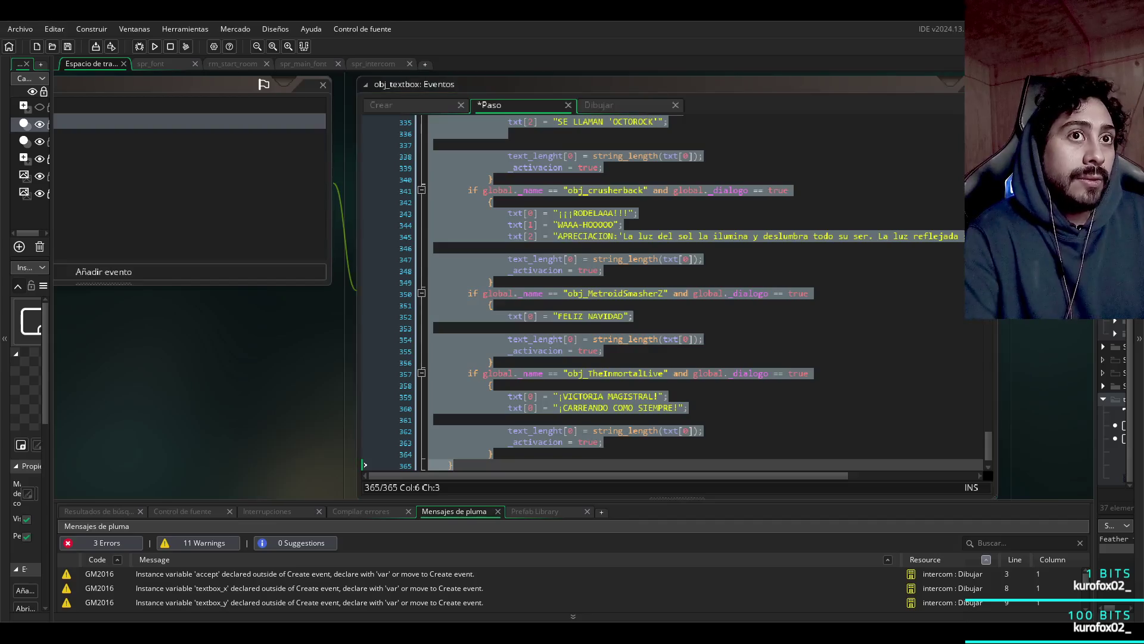
scroll(673, 292, "up", 10)
left_click(623, 356)
left_click_drag(988, 415, 988, 133)
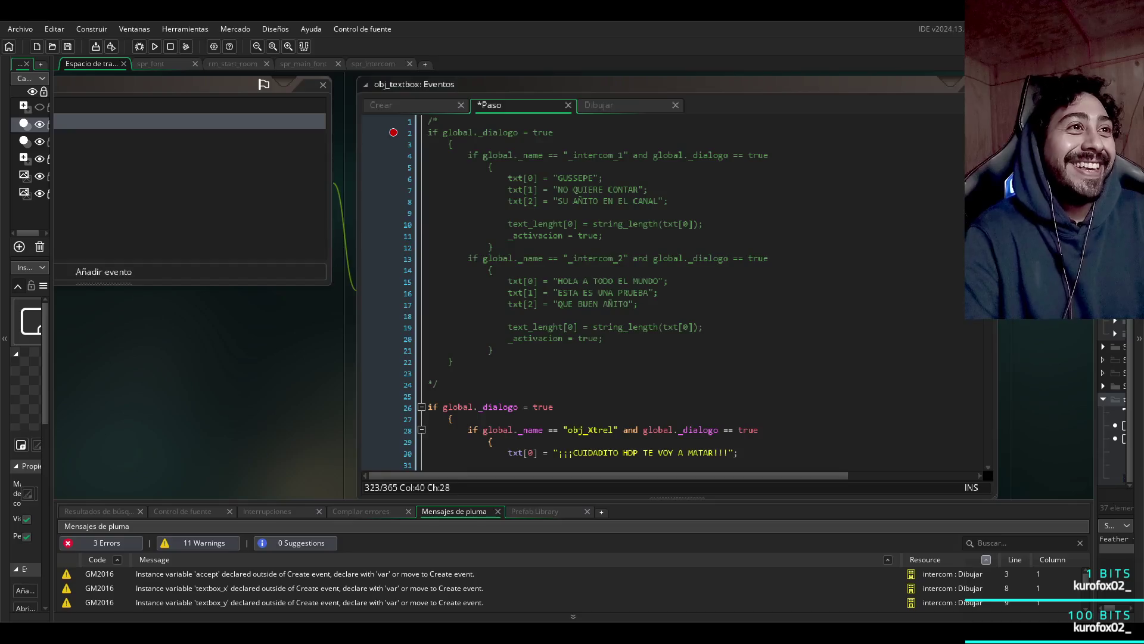
scroll(525, 286, "down", 3)
scroll(500, 232, "down", 4)
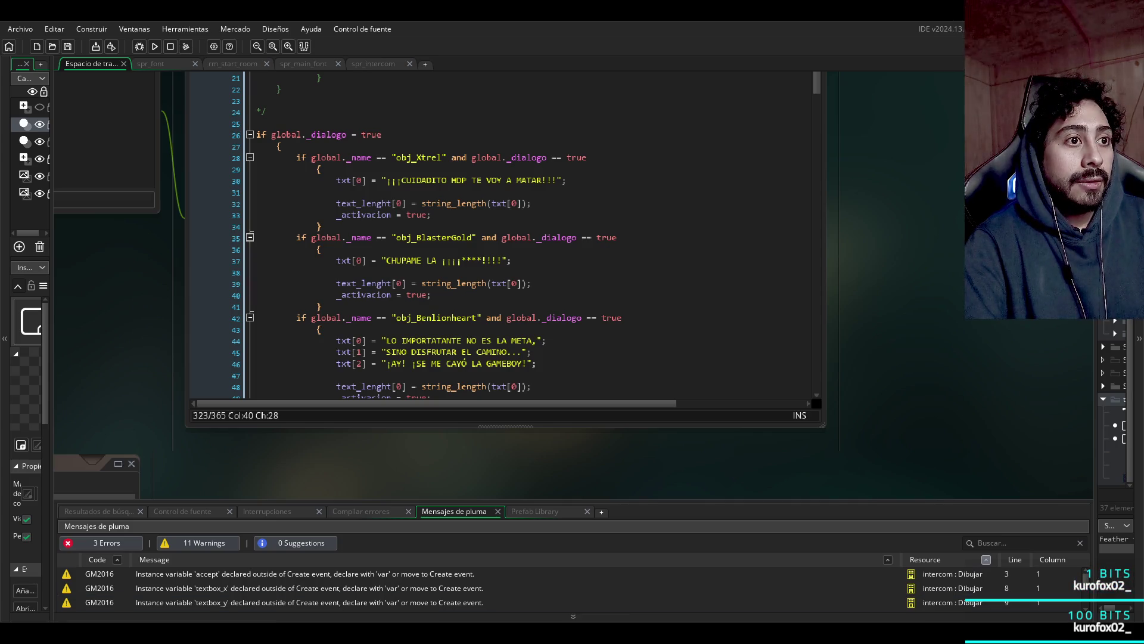
scroll(506, 286, "up", 4)
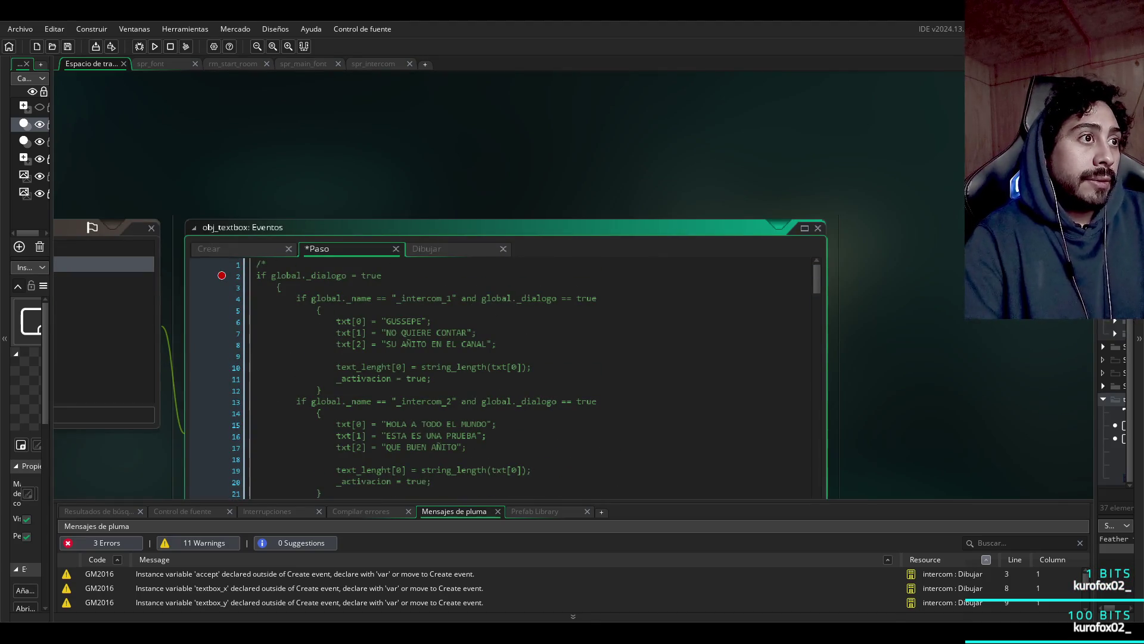
scroll(471, 286, "down", 5)
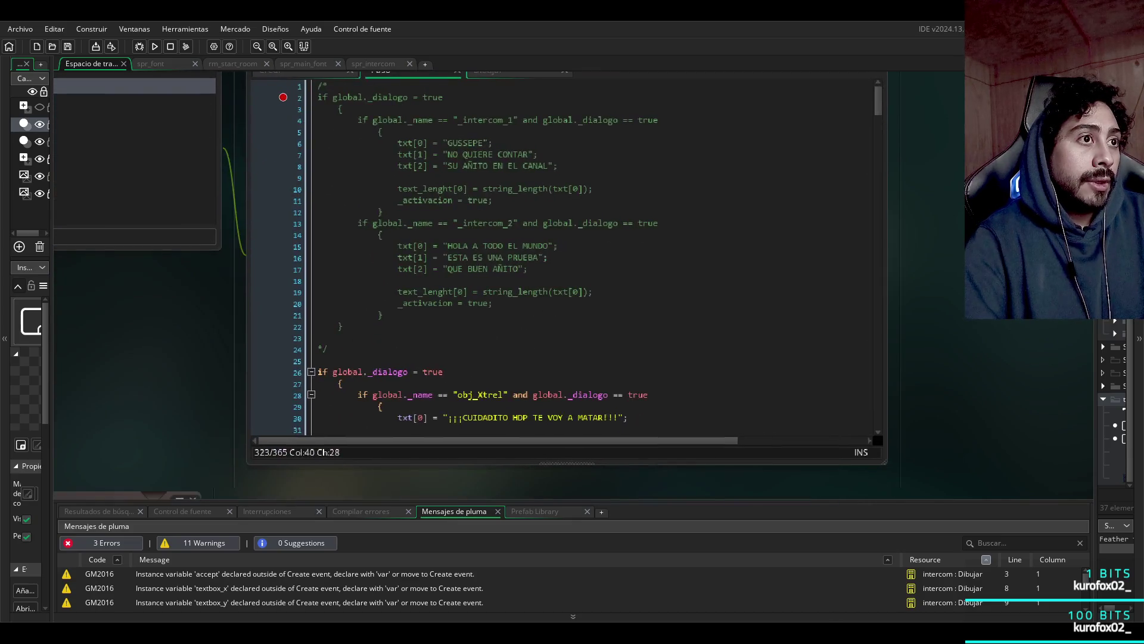
- Remove the red breakpoint from line 2 of the Step code
left_click(248, 119)
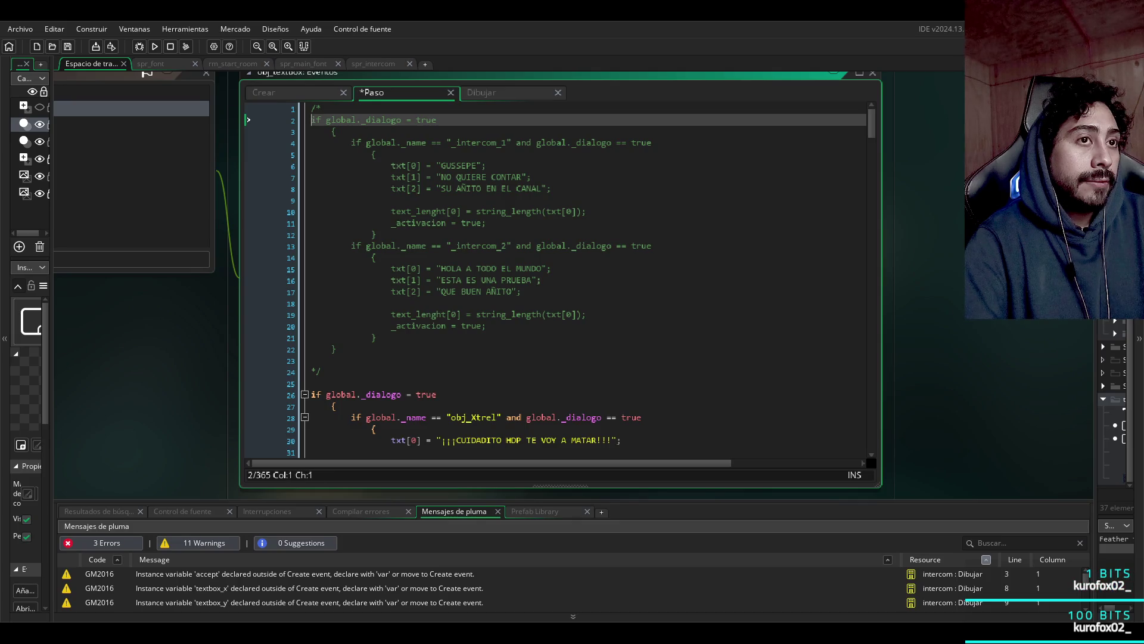
scroll(557, 280, "down", 20)
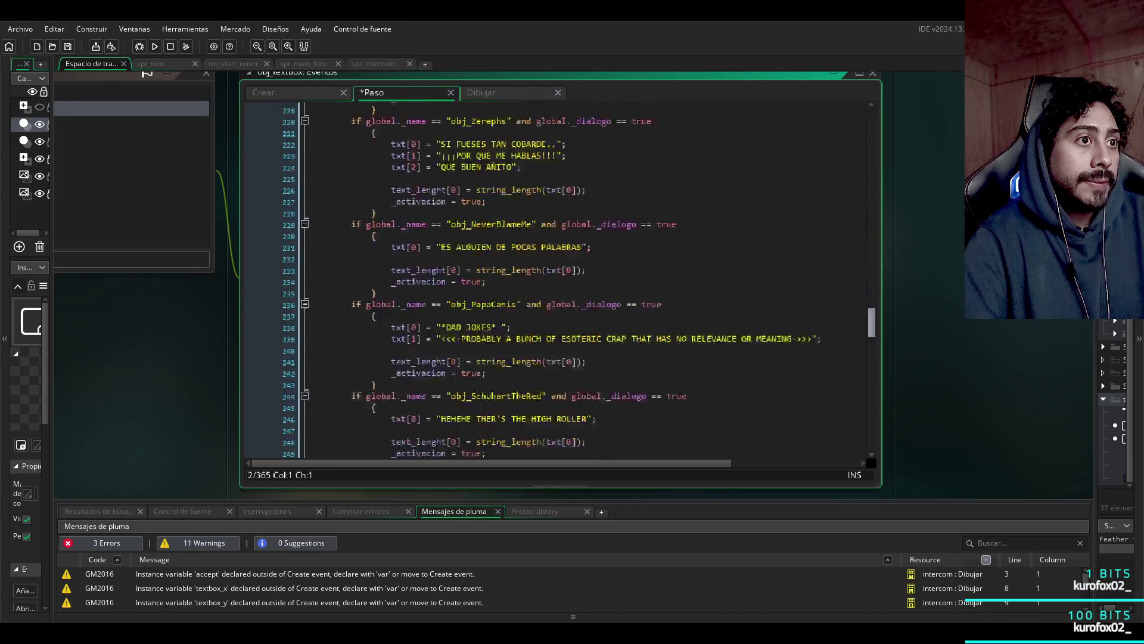
scroll(557, 280, "up", 20)
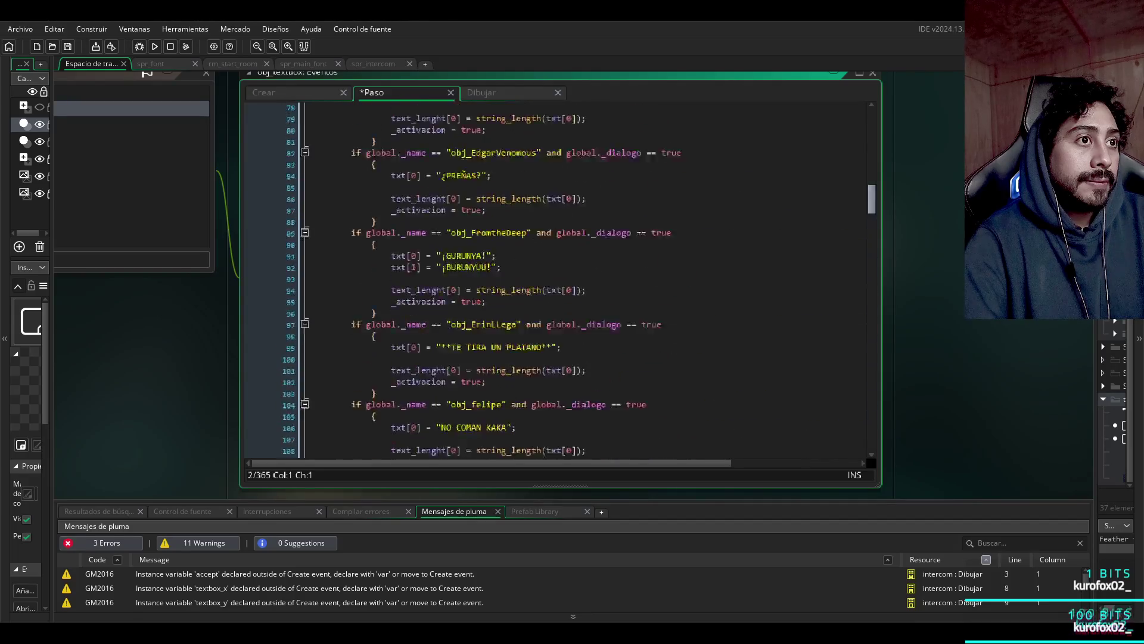
- Cycle through the Dibujar, Crear and Paso event code tabs
key("ctrl+Tab")
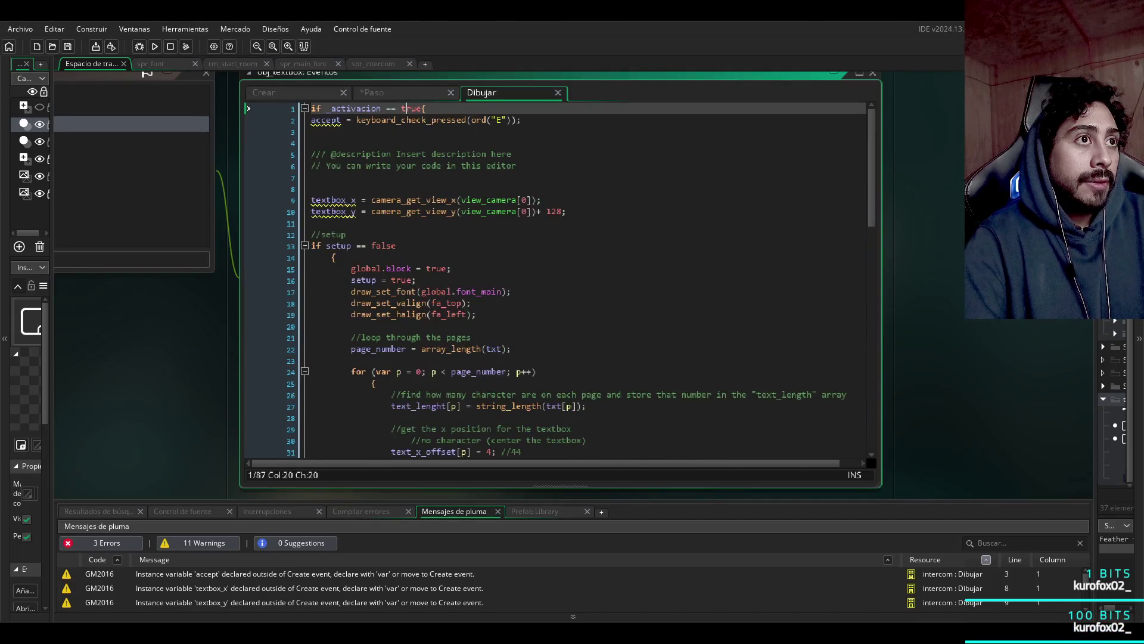
key("ctrl+Tab")
key("ctrl+Tab")
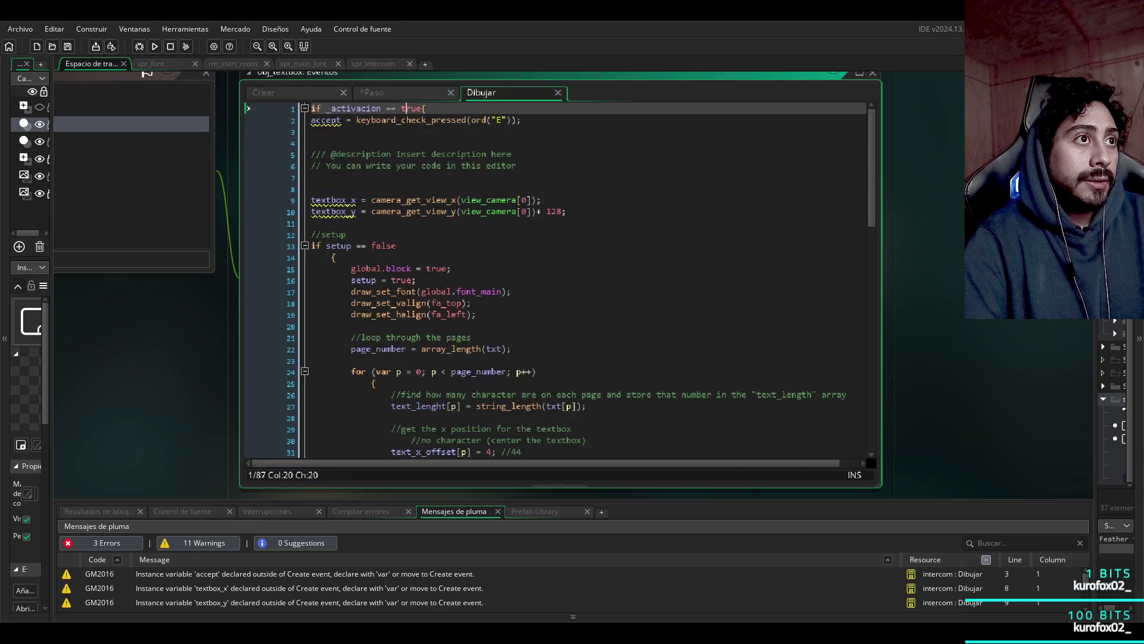
key("ctrl+Tab")
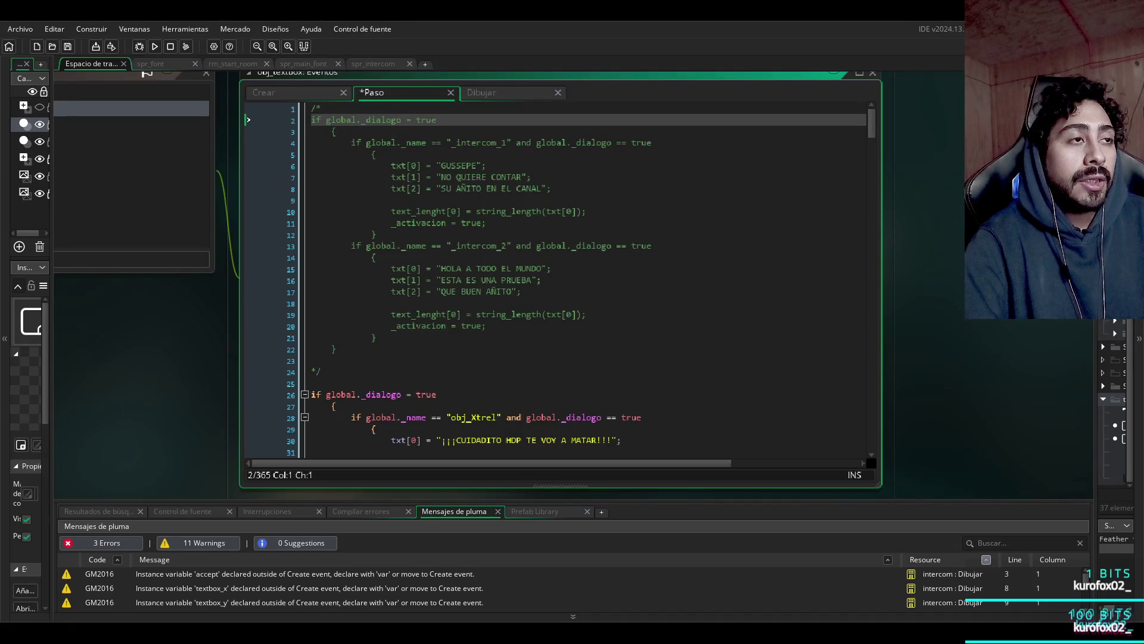
- Select the textbox_y undeclared-variable warning, then zoom out to the spr_intercom sprite editor
left_click(298, 602)
scroll(375, 292, "down", 3)
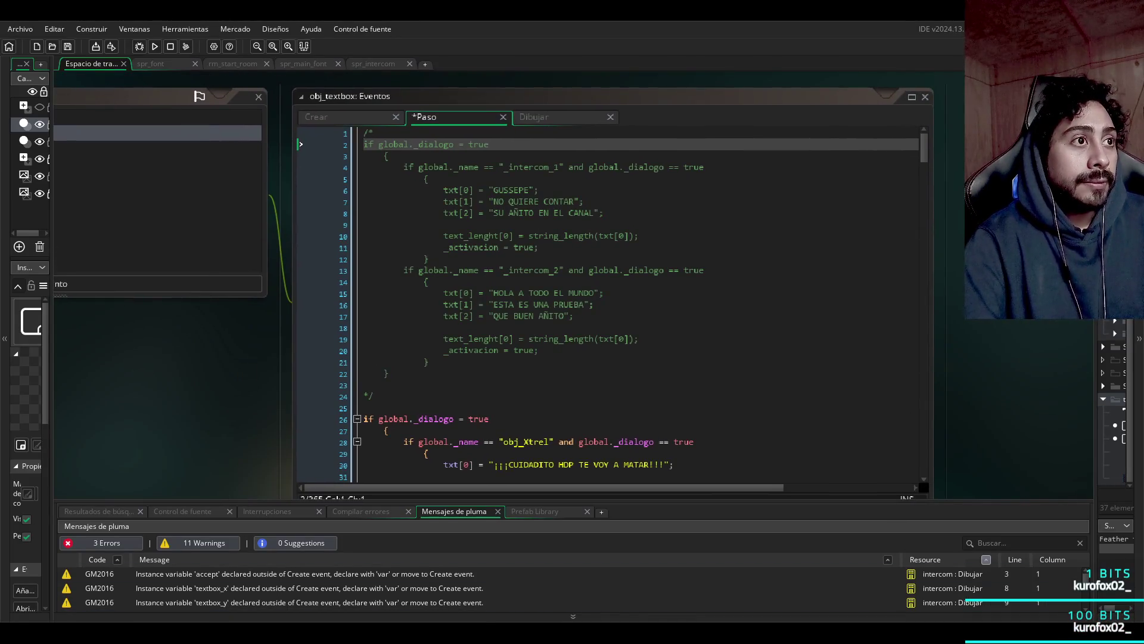
scroll(518, 219, "down", 5)
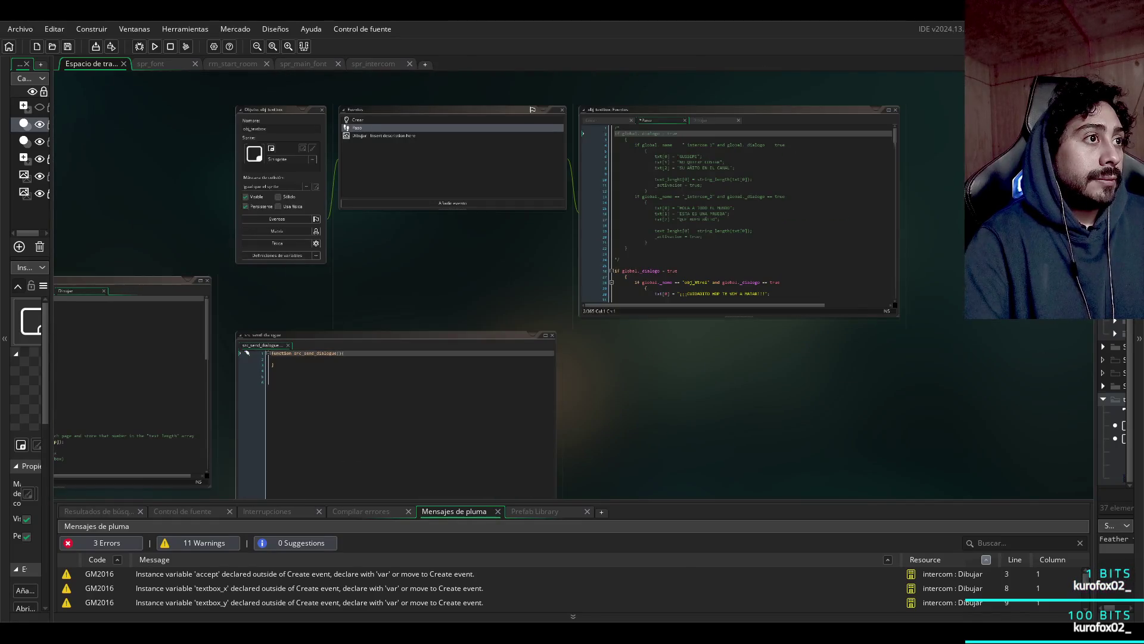
scroll(518, 219, "down", 5)
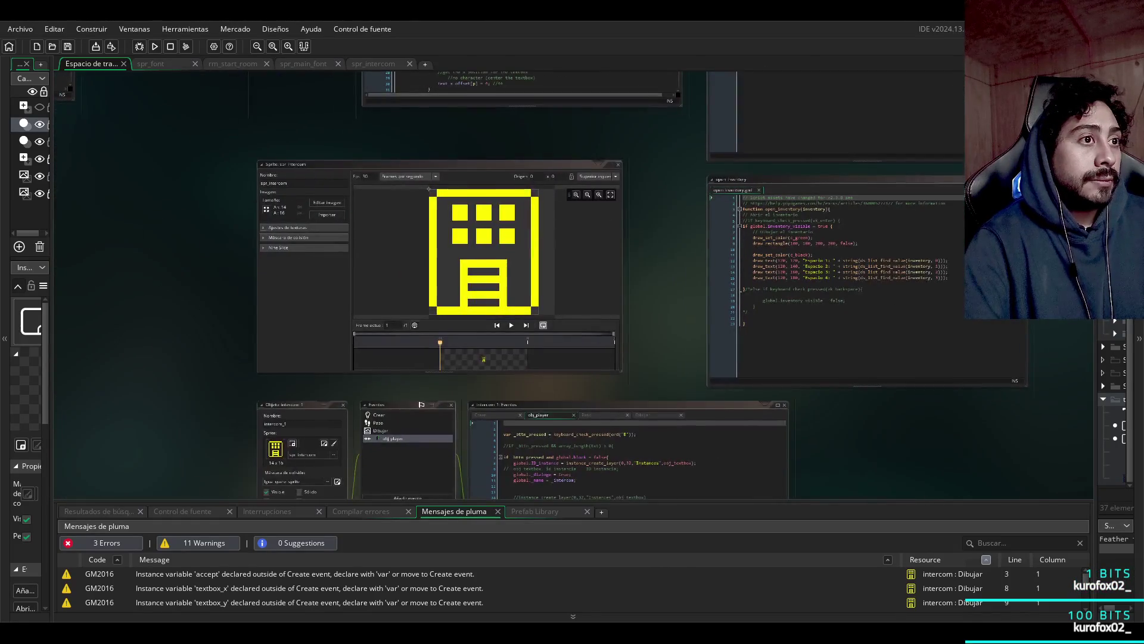